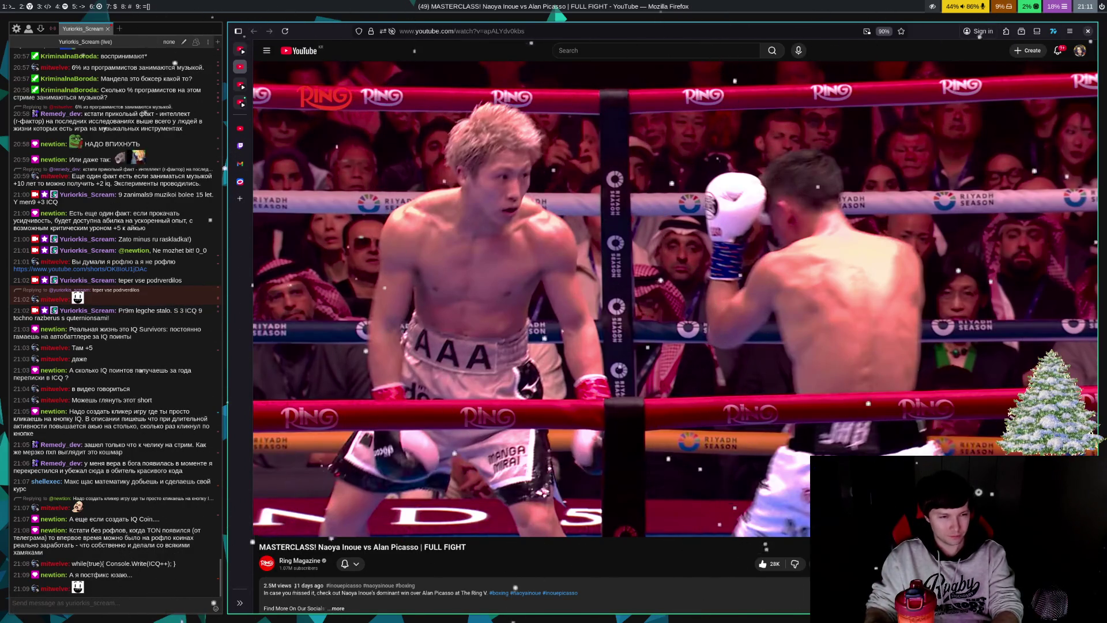
Play the Inoue vs Picasso fight video and pause it on the overhead corner shot
key("space")
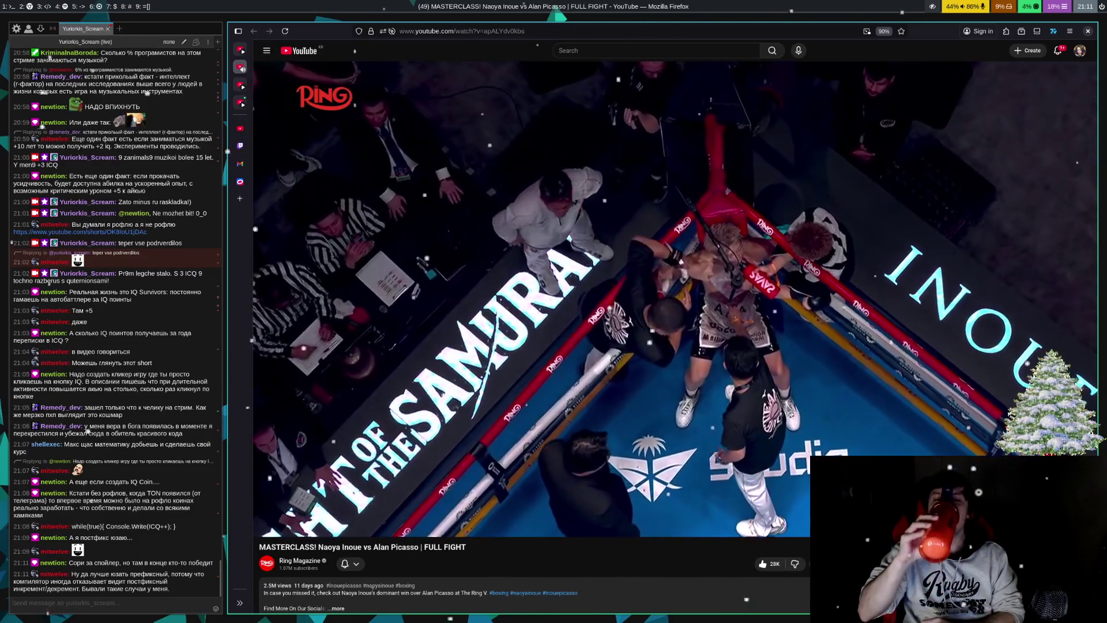
key("space")
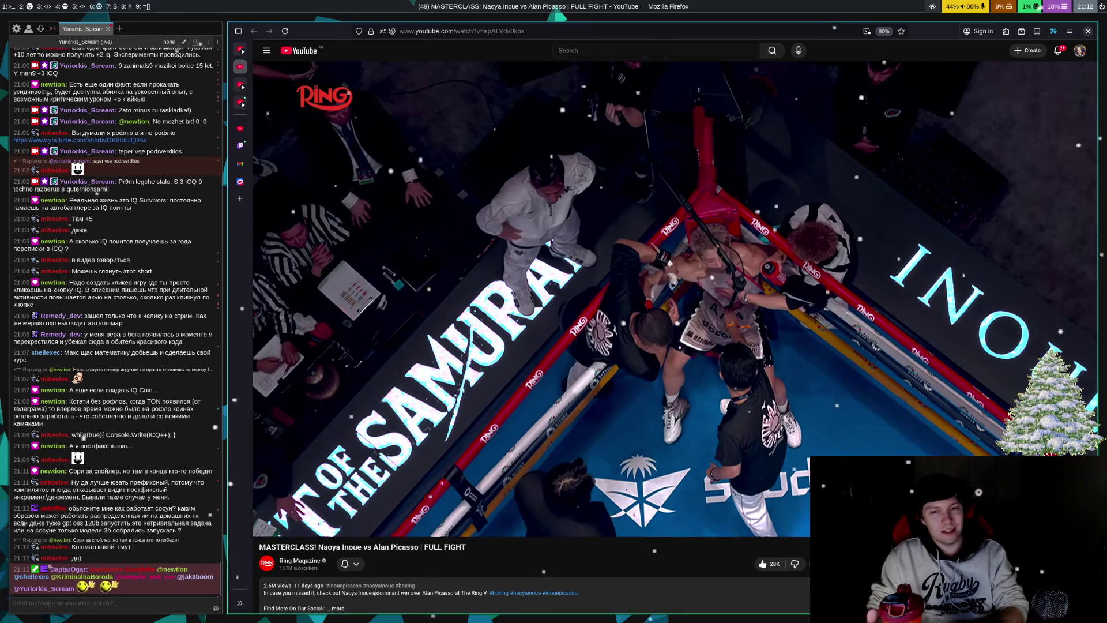
Resume the Inoue vs Picasso fight video so it continues into the next in-ring exchange
key("space")
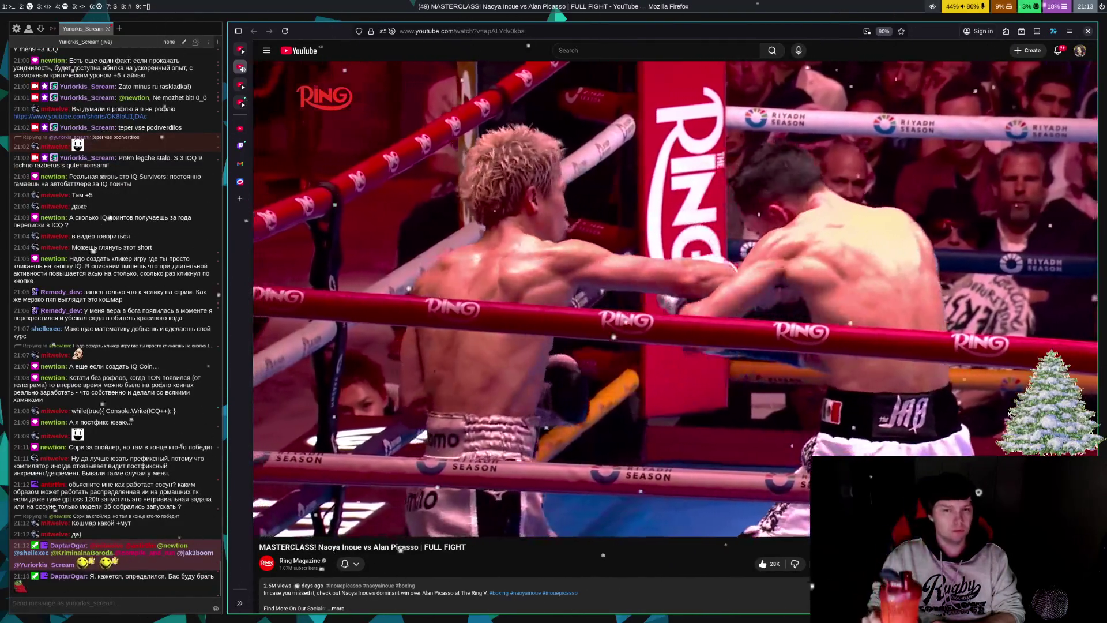
Toggle the fight video's playback, stopping briefly at 29:52, then hold it on the between-rounds corner break
key("space")
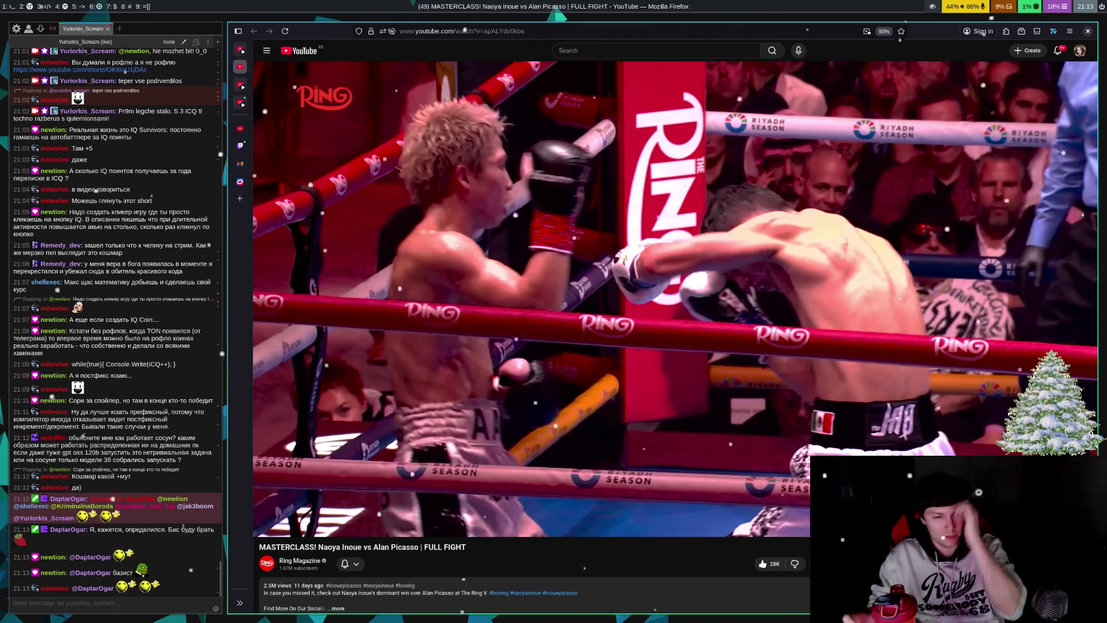
key("space")
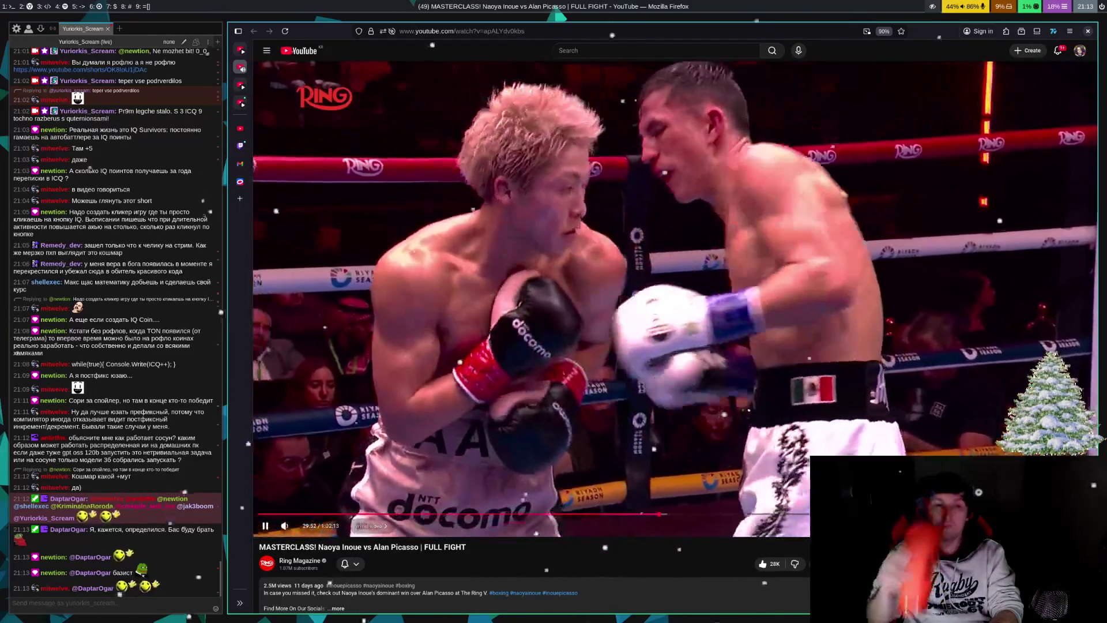
key("space")
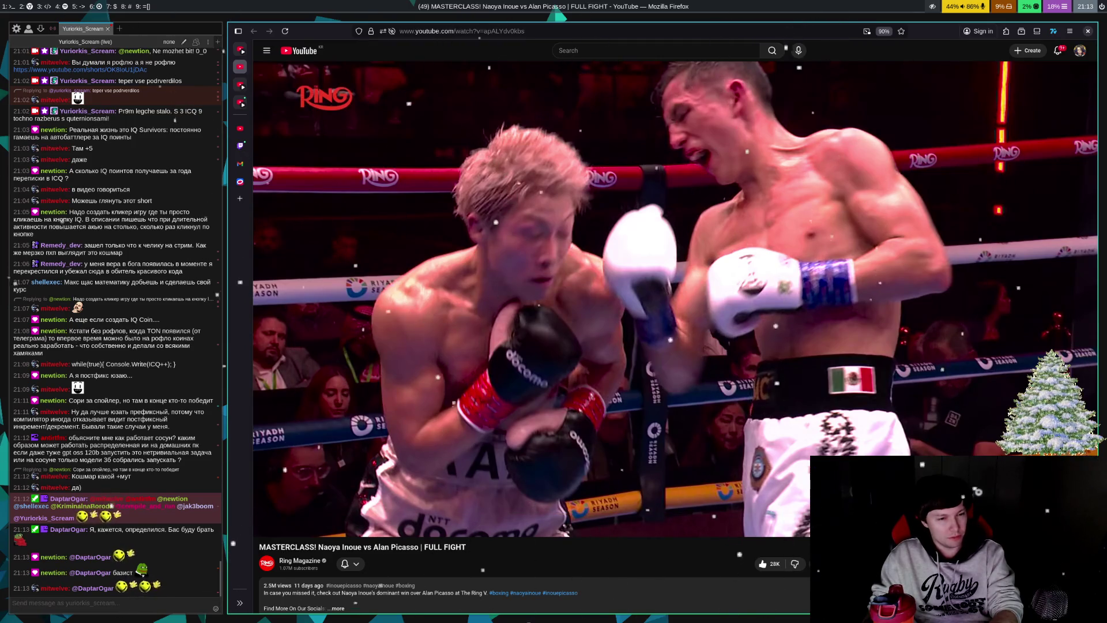
key("space")
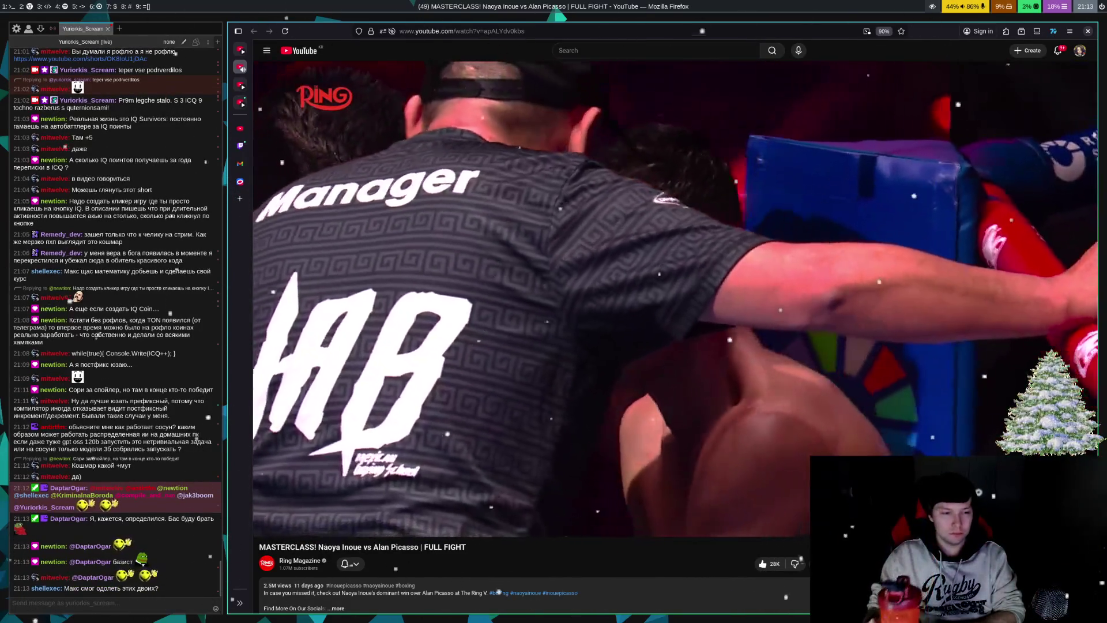
key("space")
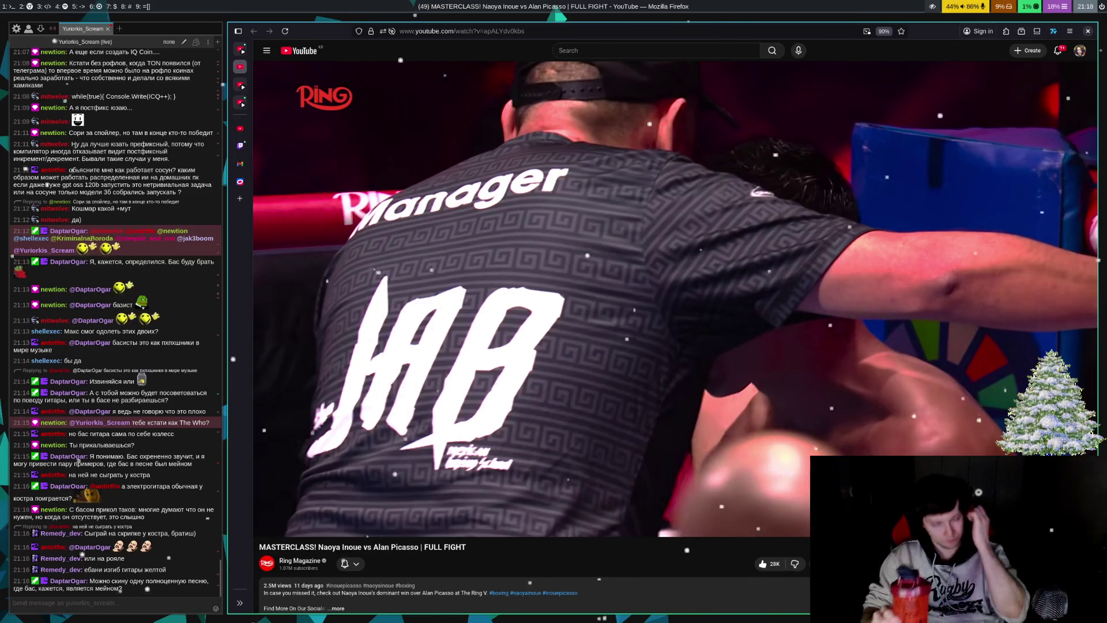
Resume the fight video past 30:03 into the Round 6 arena intro
key("space")
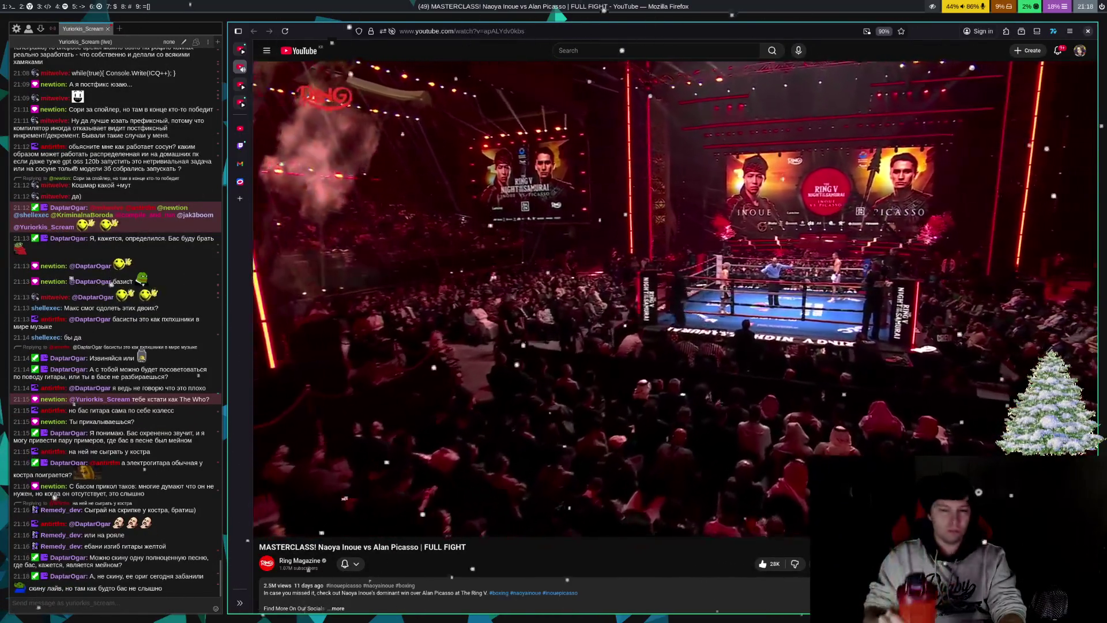
Pause the fight video at 30:10 on the wide arena shot before Round 6
key("space")
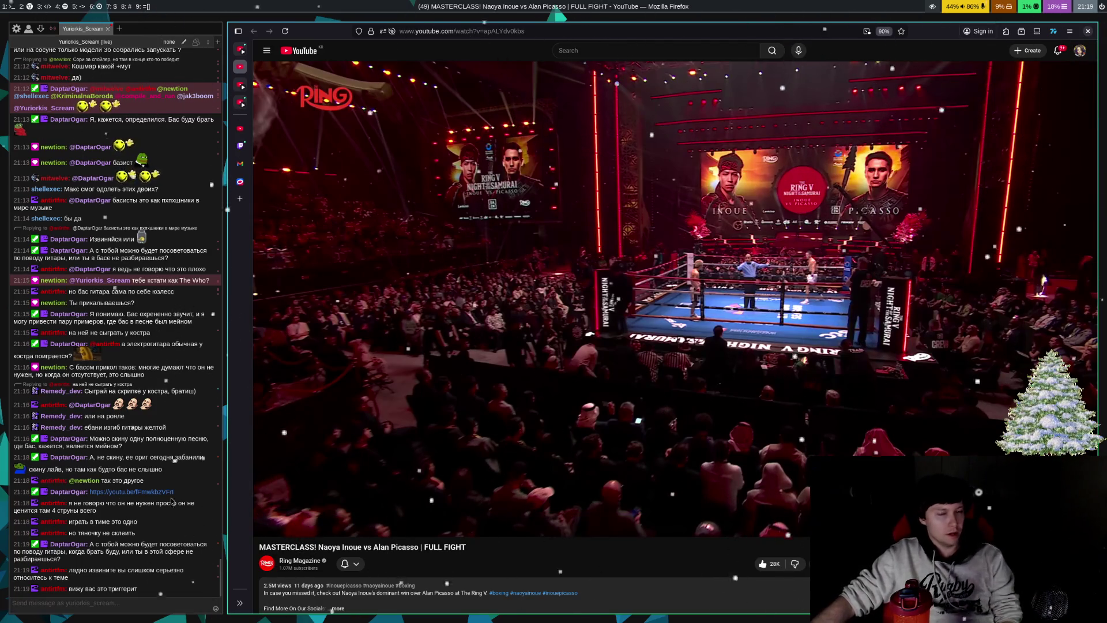
Open the youtu.be link from Chatterino chat to load the SICK HACK live video in Firefox
left_click(147, 497)
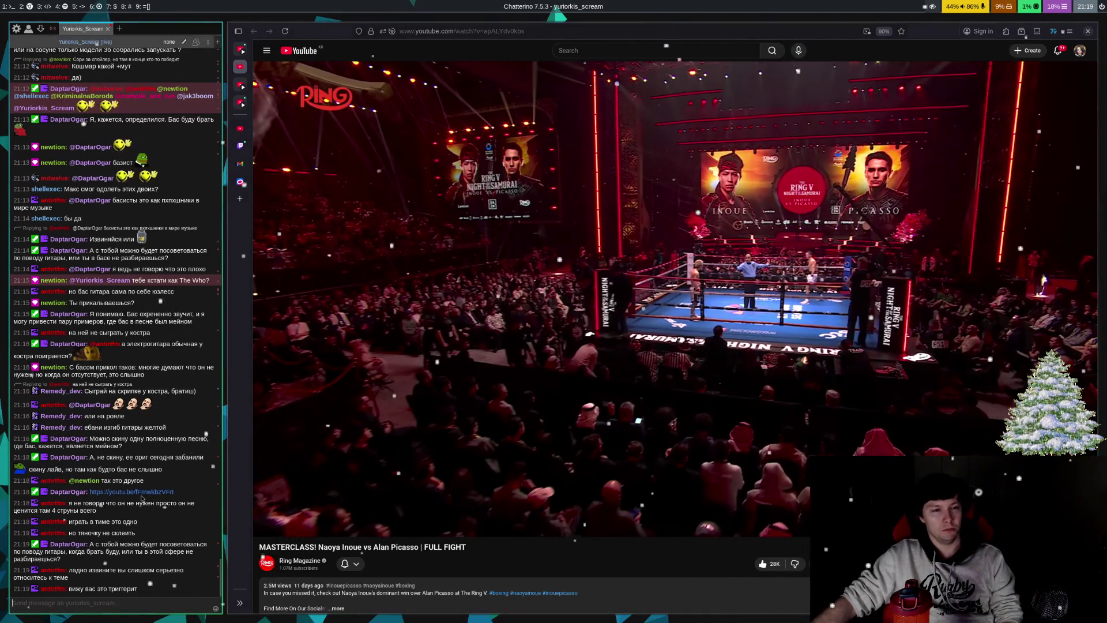
left_click(147, 497)
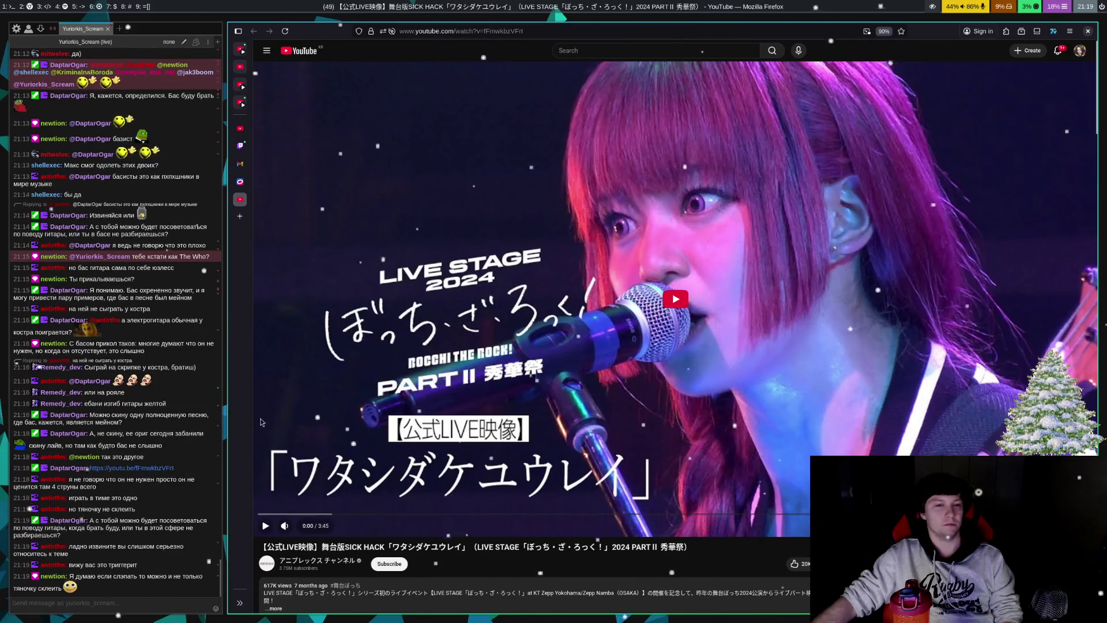
Play the SICK HACK 「ワタシダケユウレイ」 live video and pause it at 0:51 of 3:45
left_click(737, 331)
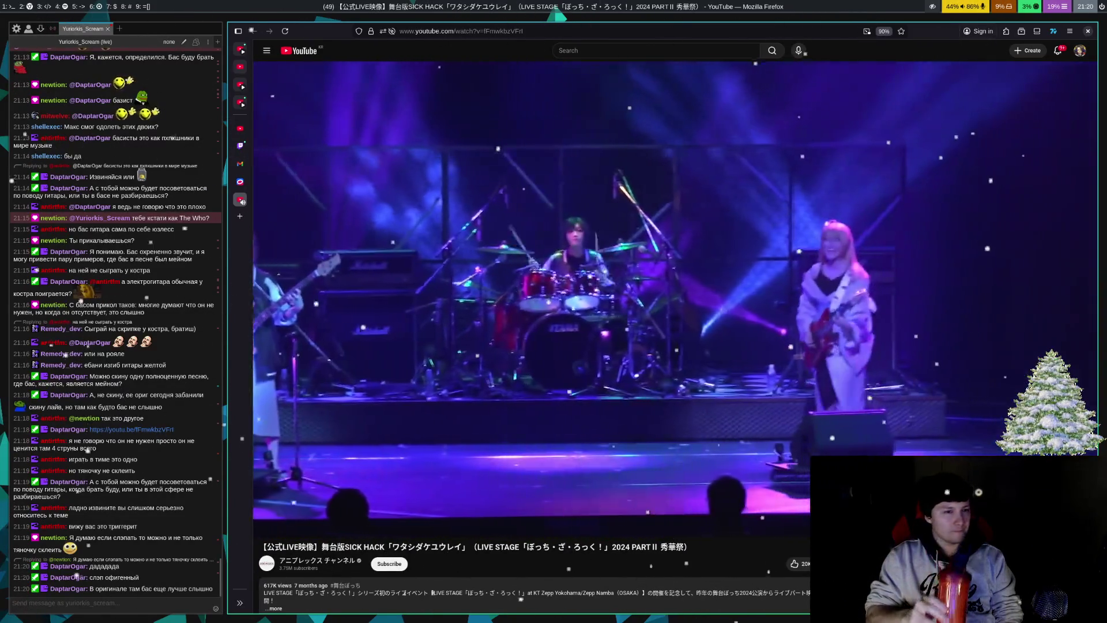
key("space")
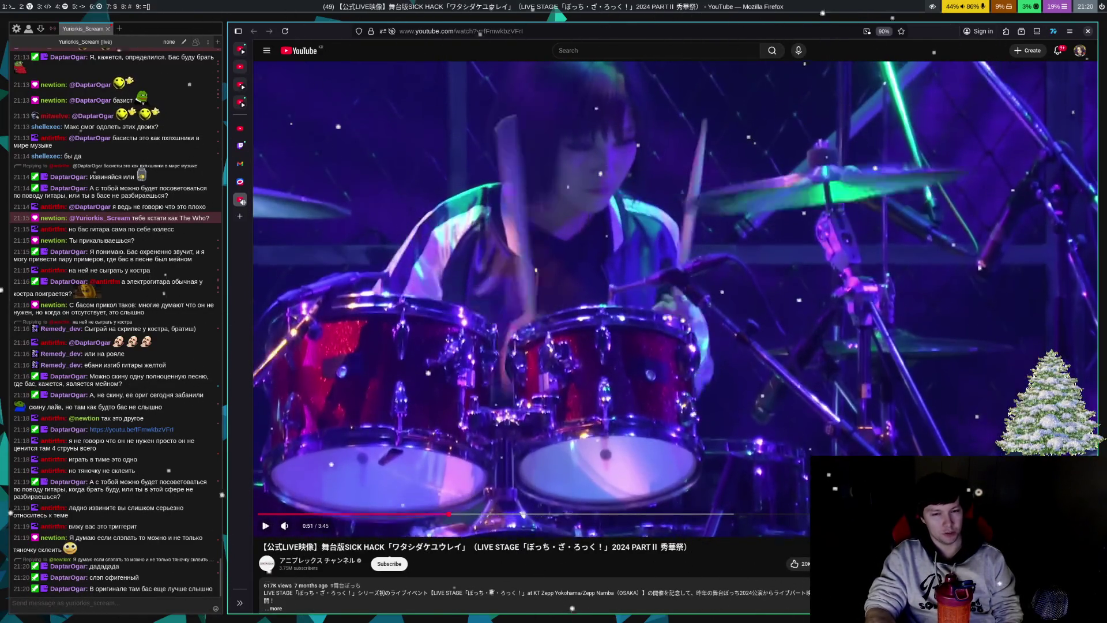
Resume and pause the SICK HACK live video, then let it play past 1:08 on the wide stage shot
key("space")
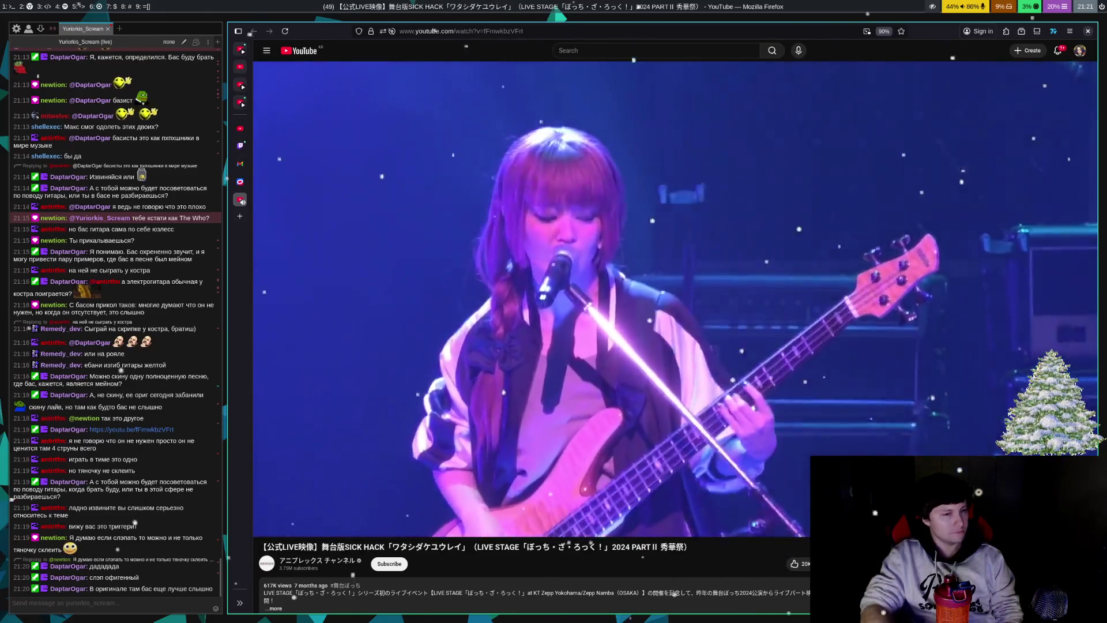
key("space")
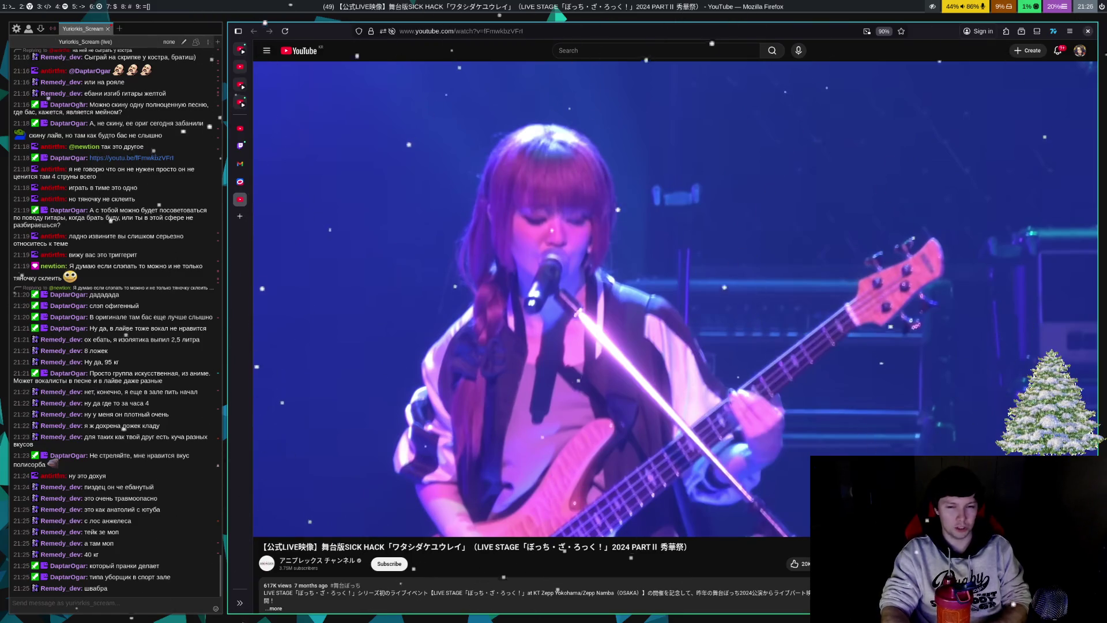
key("space")
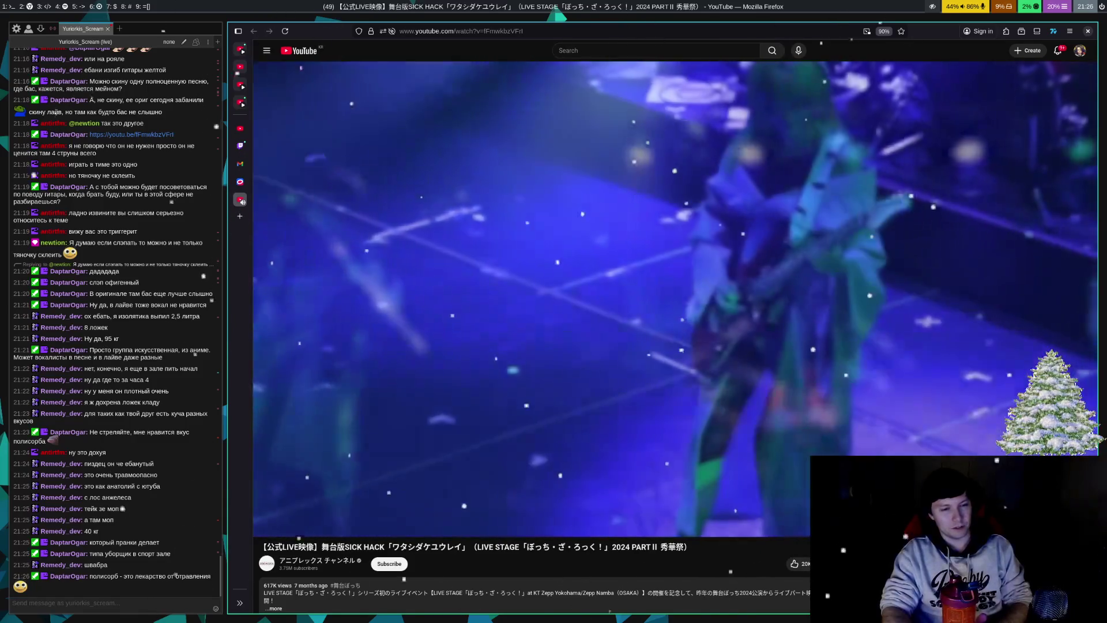
Toggle the SICK HACK video's playback, pausing at 1:31 on the bassist close-up, then close its tab
key("space")
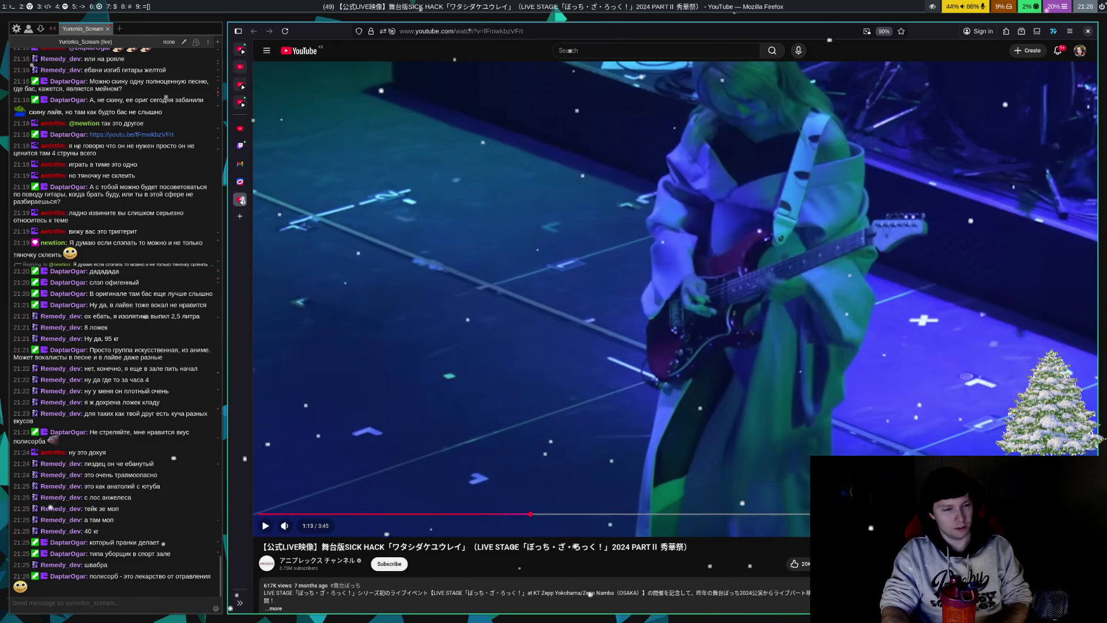
key("space")
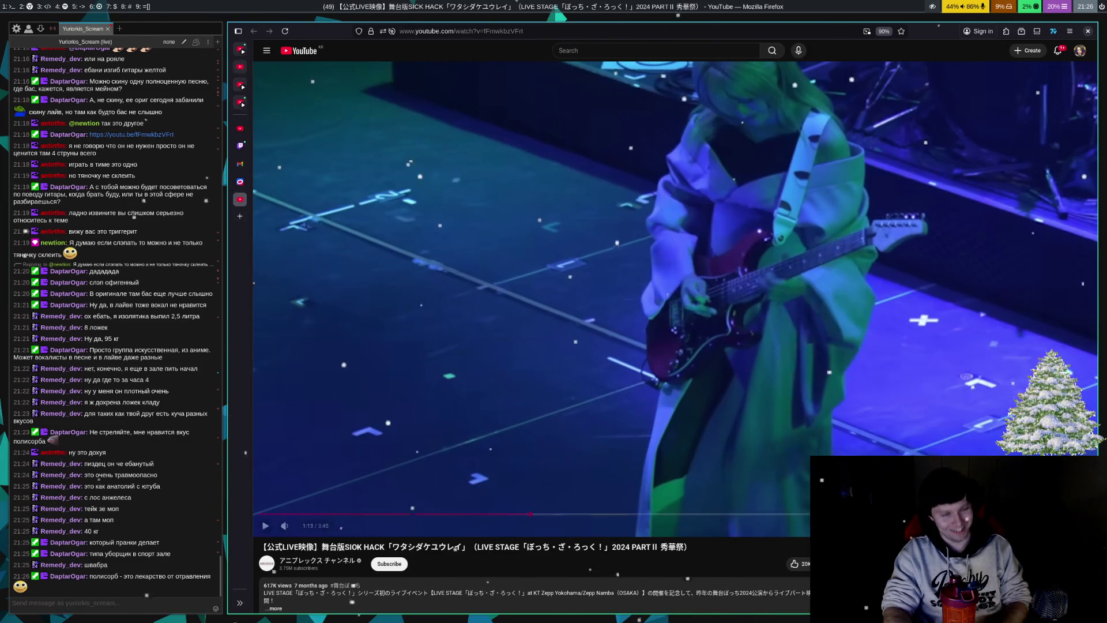
key("space")
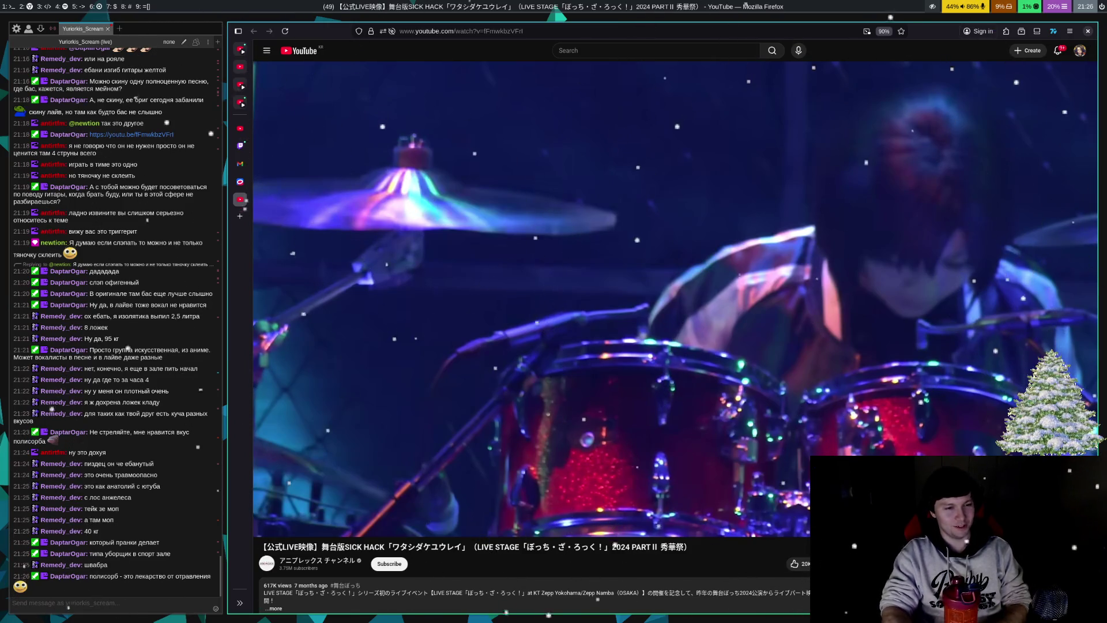
key("space")
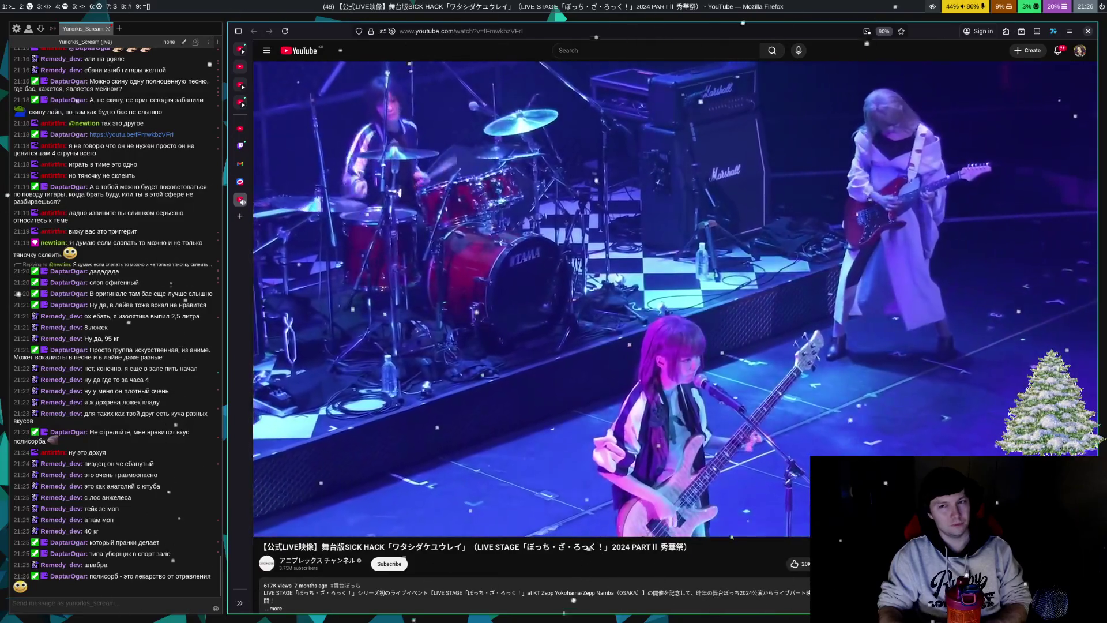
key("space")
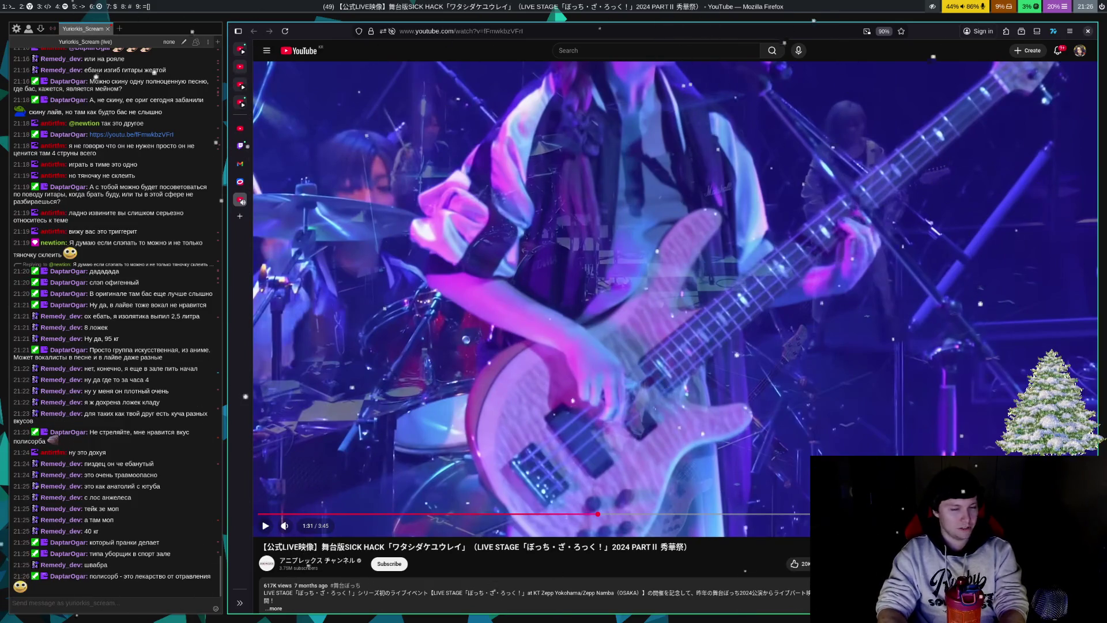
key("ctrl+w")
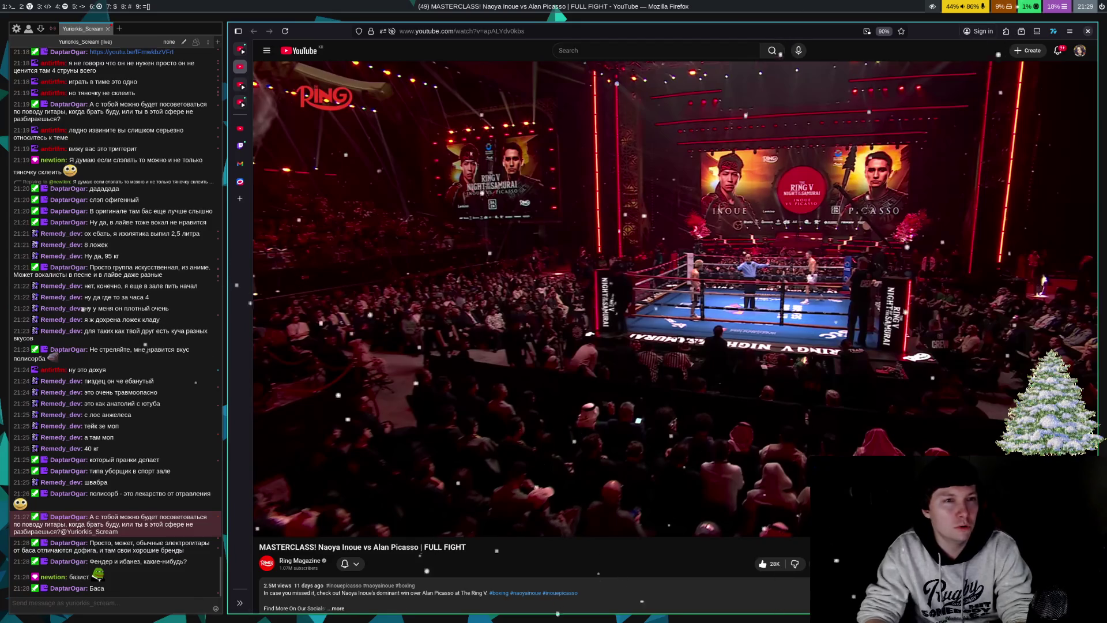
left_click(240, 128)
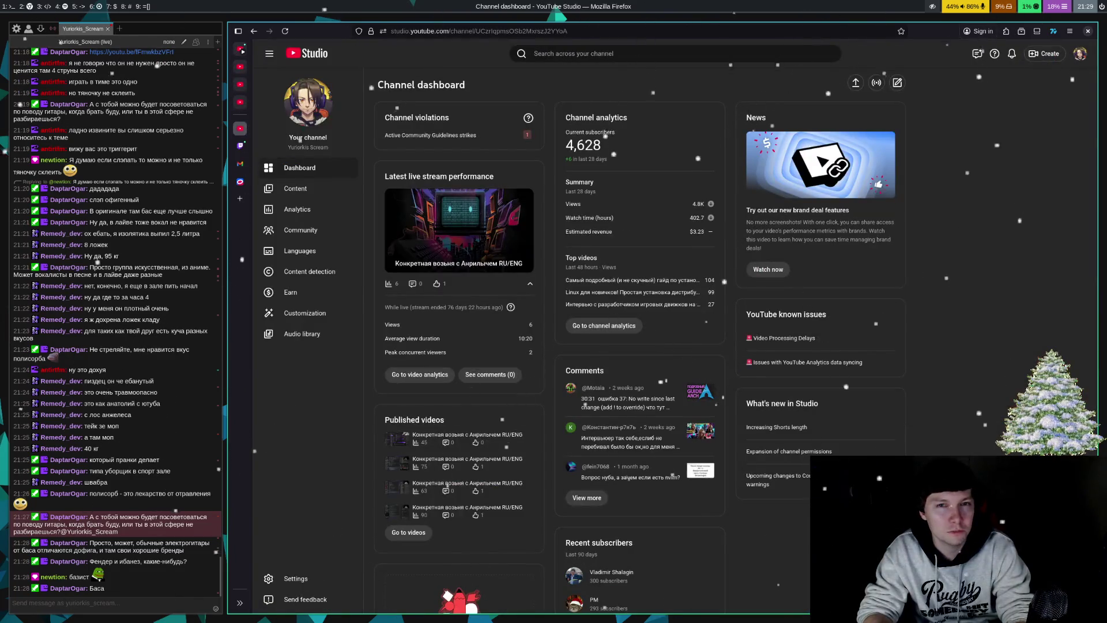
Switch tabs and open Google in a new tab with Tridactyl's tabopen
key("ctrl+Tab")
key("ctrl+Tab")
key("ctrl+Tab")
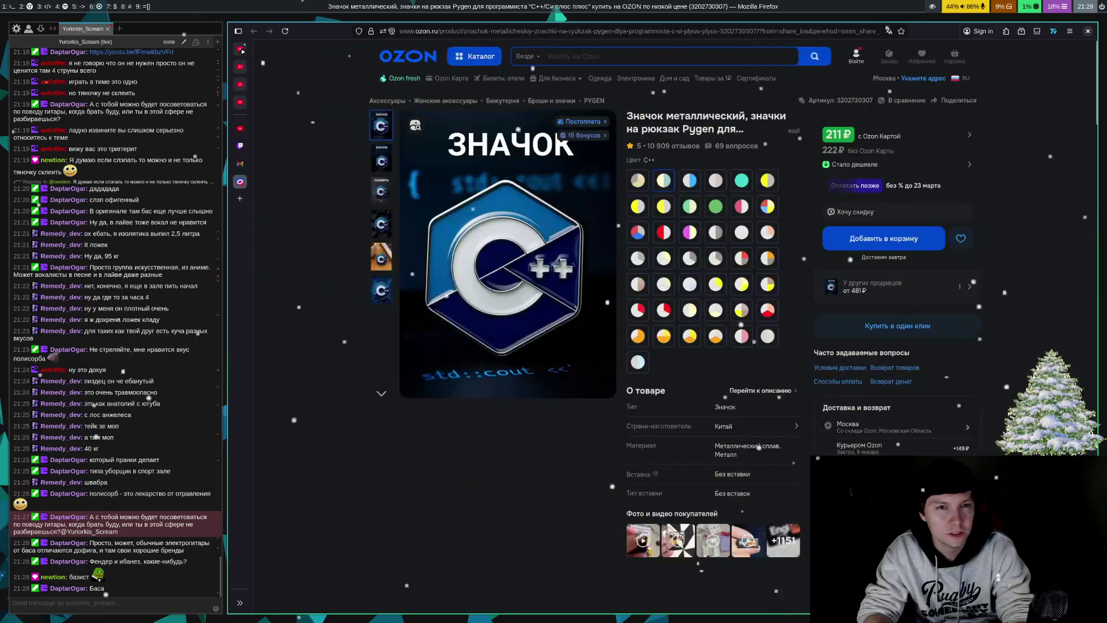
type("tgoo")
key("Tab")
key("Return")
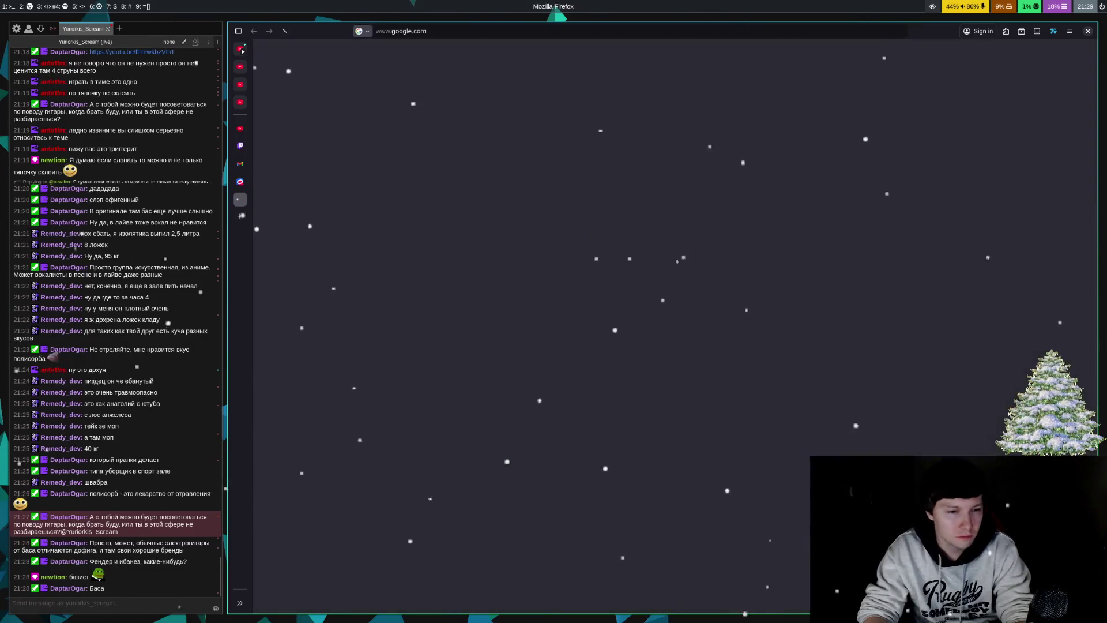
Search Google for 'chatgpt' and open the ChatGPT website from the results
type("chatgpt")
key("Return")
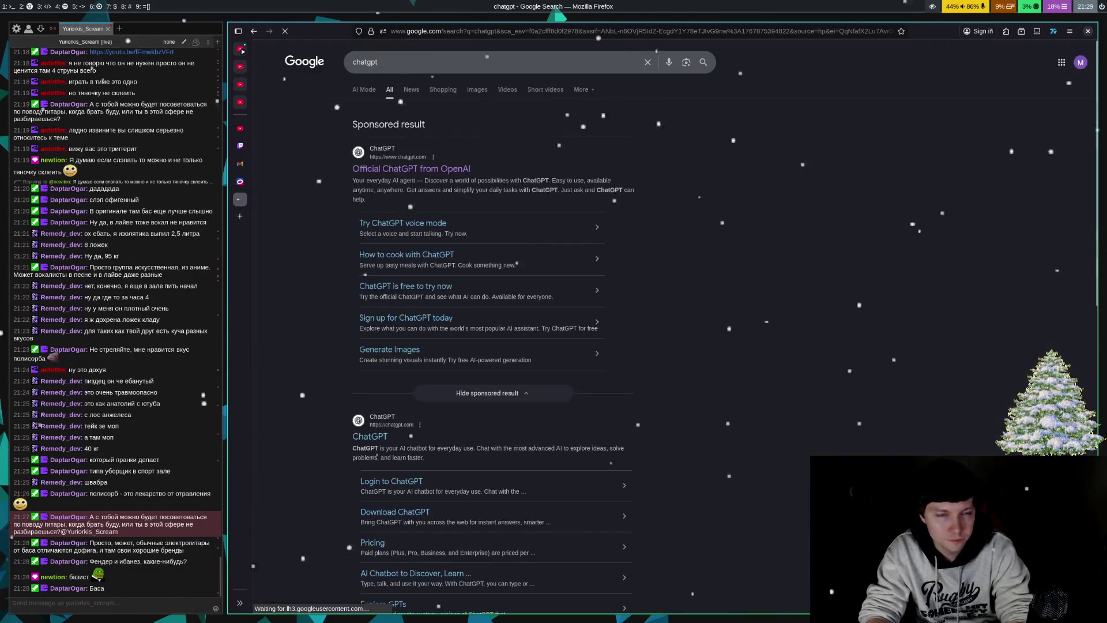
key("Return")
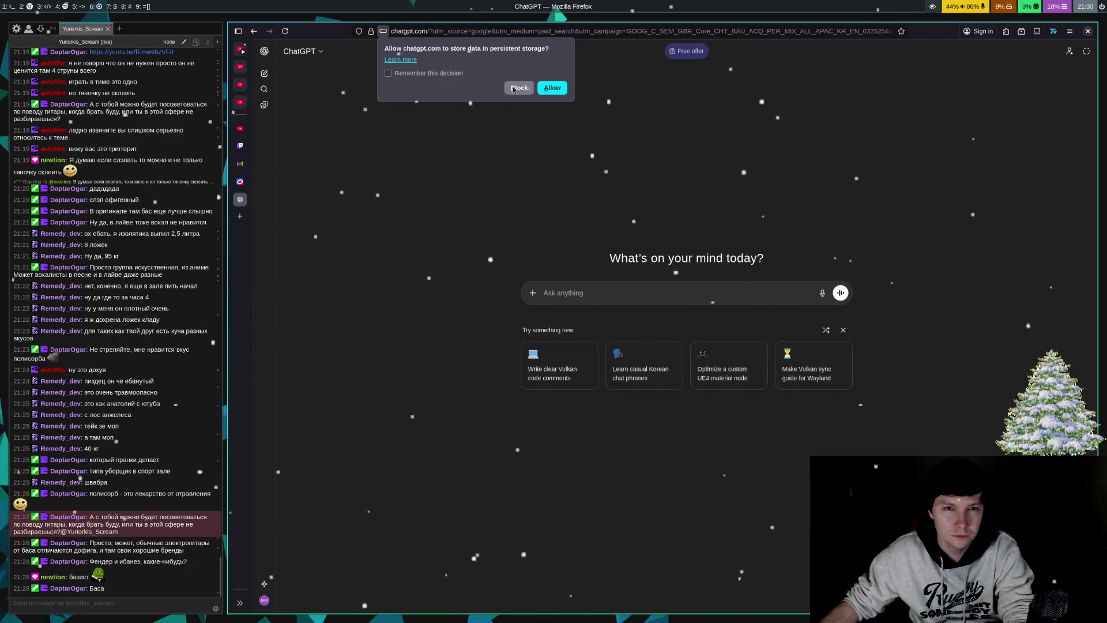
Block chatgpt.com's request to store data in persistent storage
key("Escape")
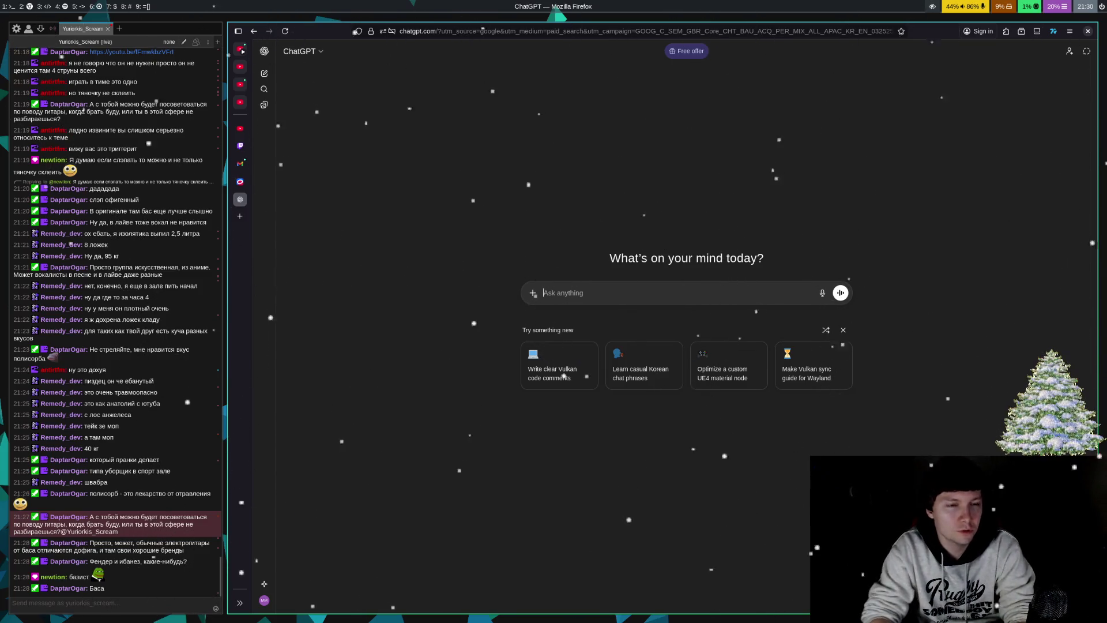
Ask ChatGPT about the expression x1x2 + y1y2 + z1z2
key("BackSpace")
type("x1x")
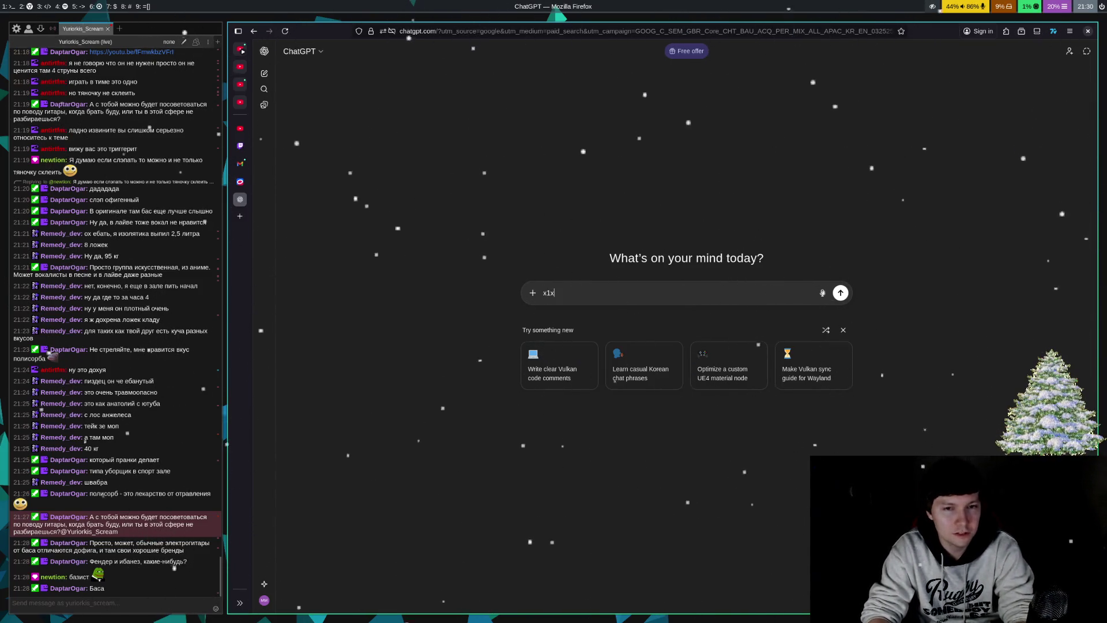
type("y1y2 + z1")
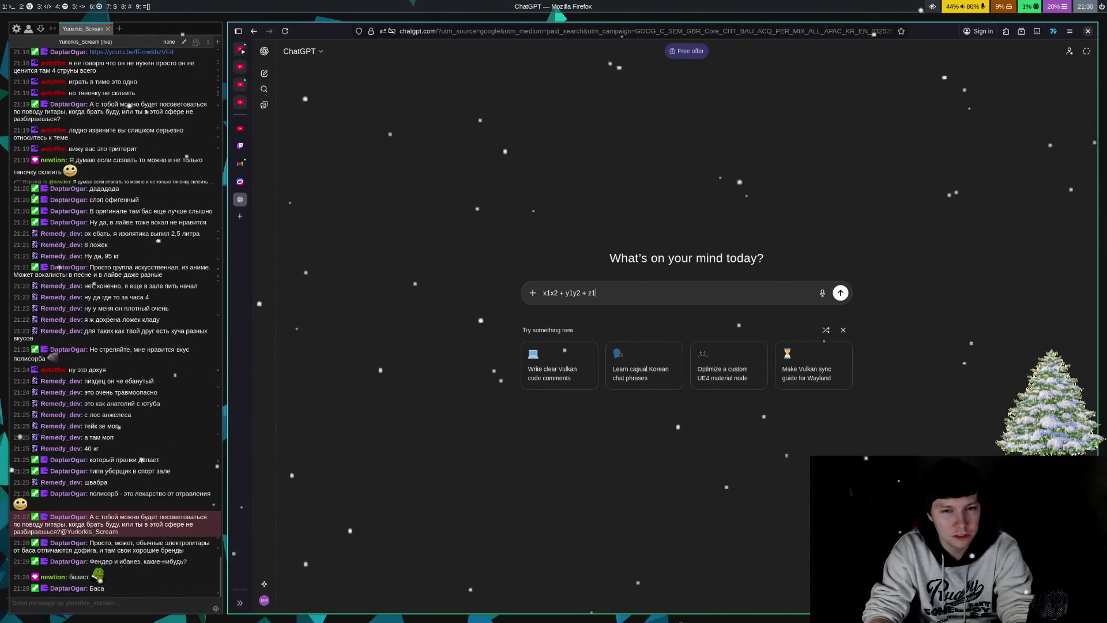
type("2")
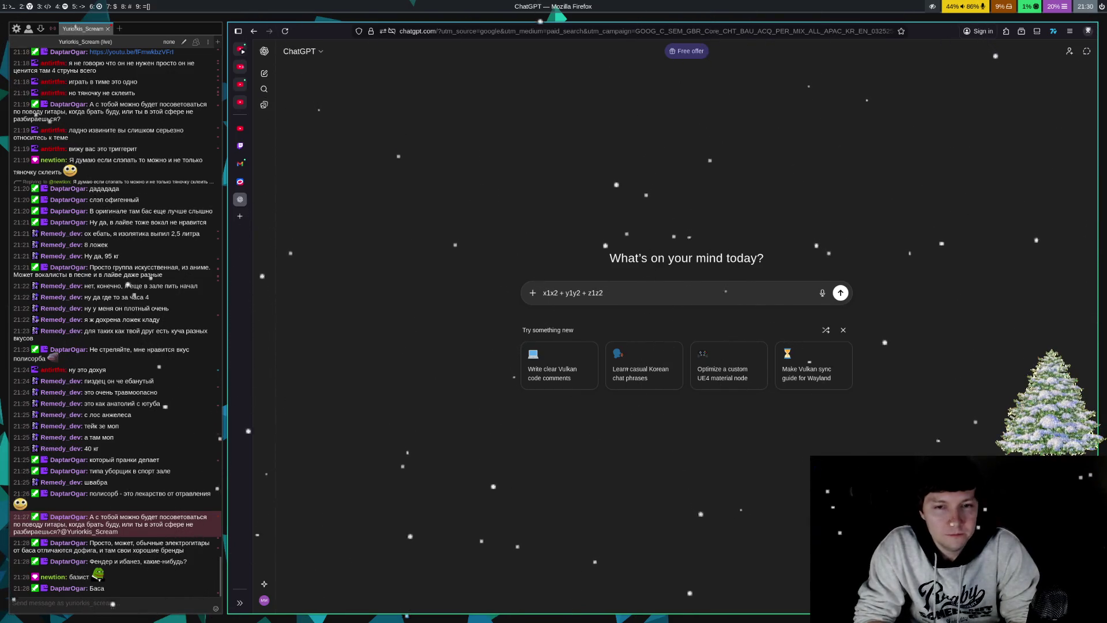
key("Return")
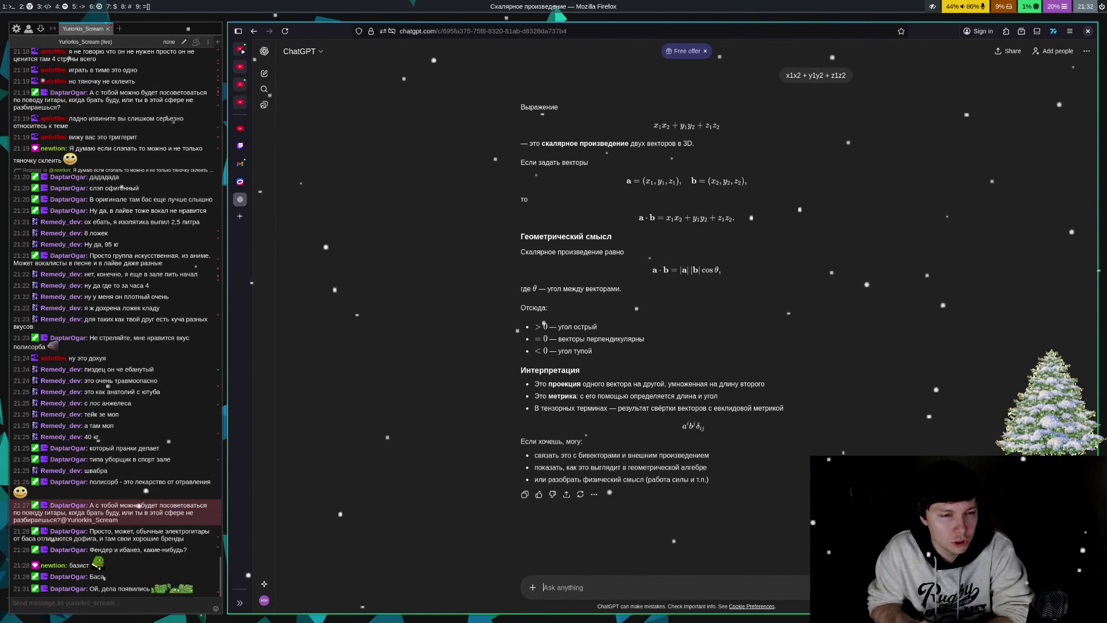
Send ChatGPT the formula cos(Q1 + Q2) = cosQ1cosQ2 - sinQ1sinQ2
type("wqe")
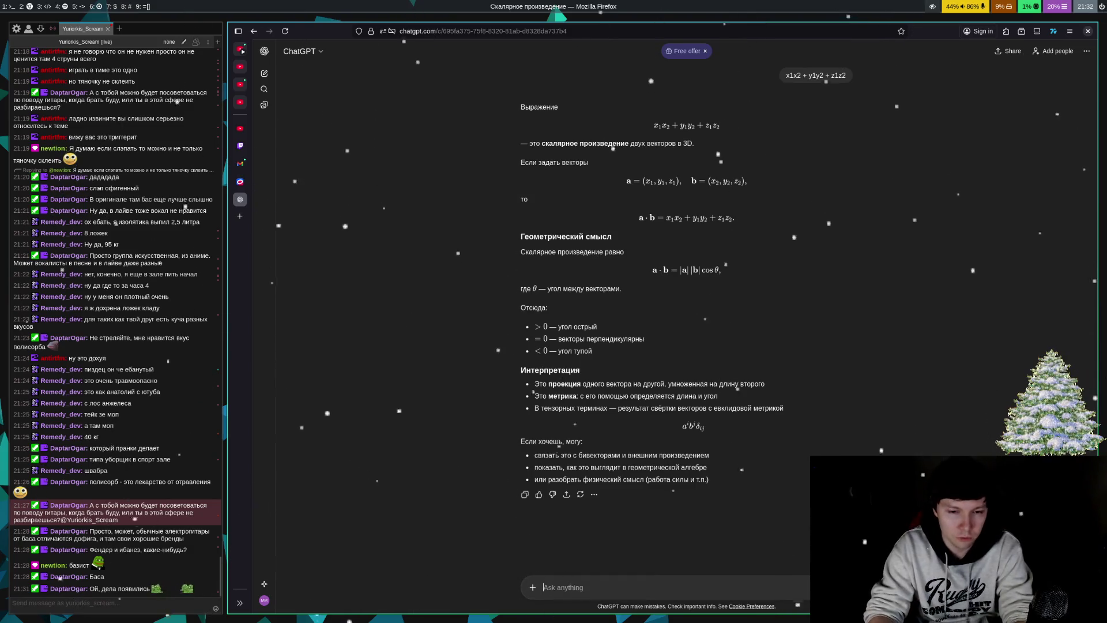
type("cos(")
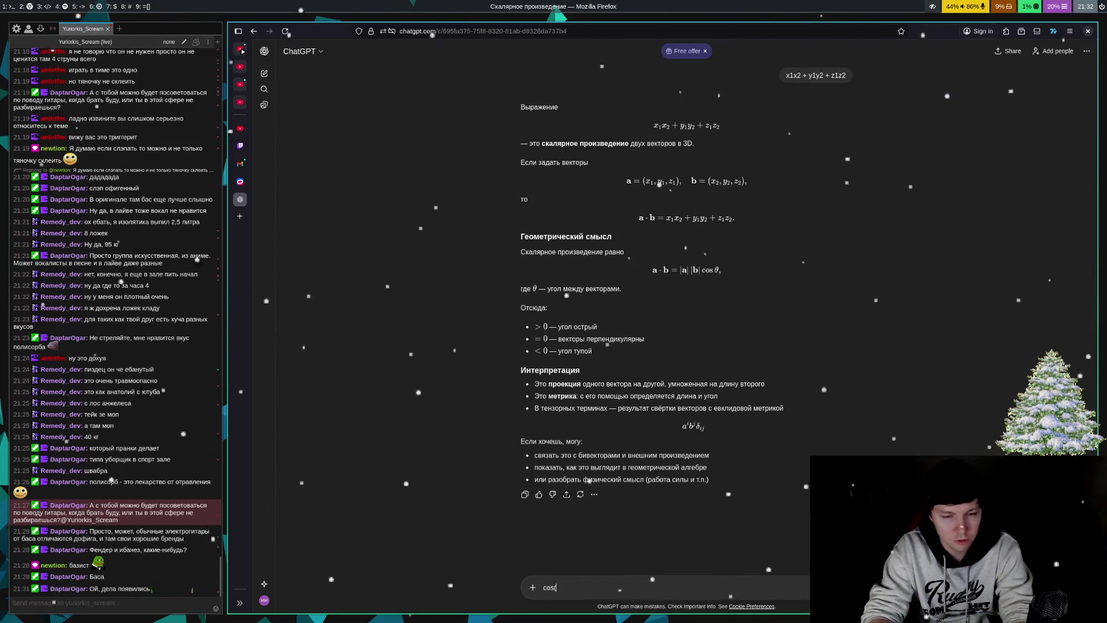
type("a")
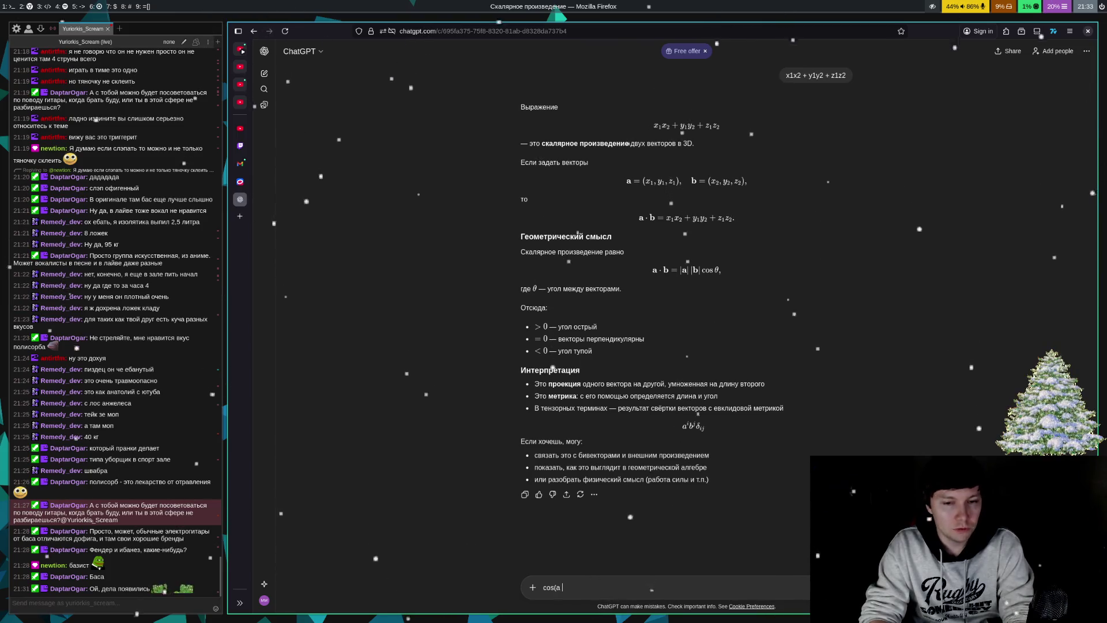
key("BackSpace")
key("BackSpace")
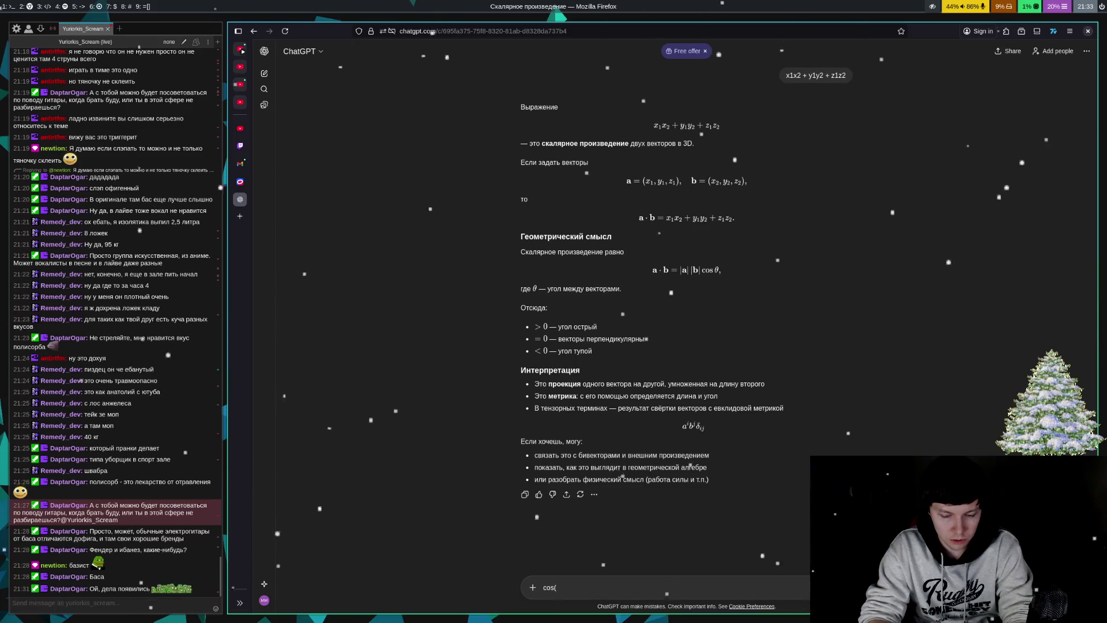
key("BackSpace")
type("Q1 + Q2) = ")
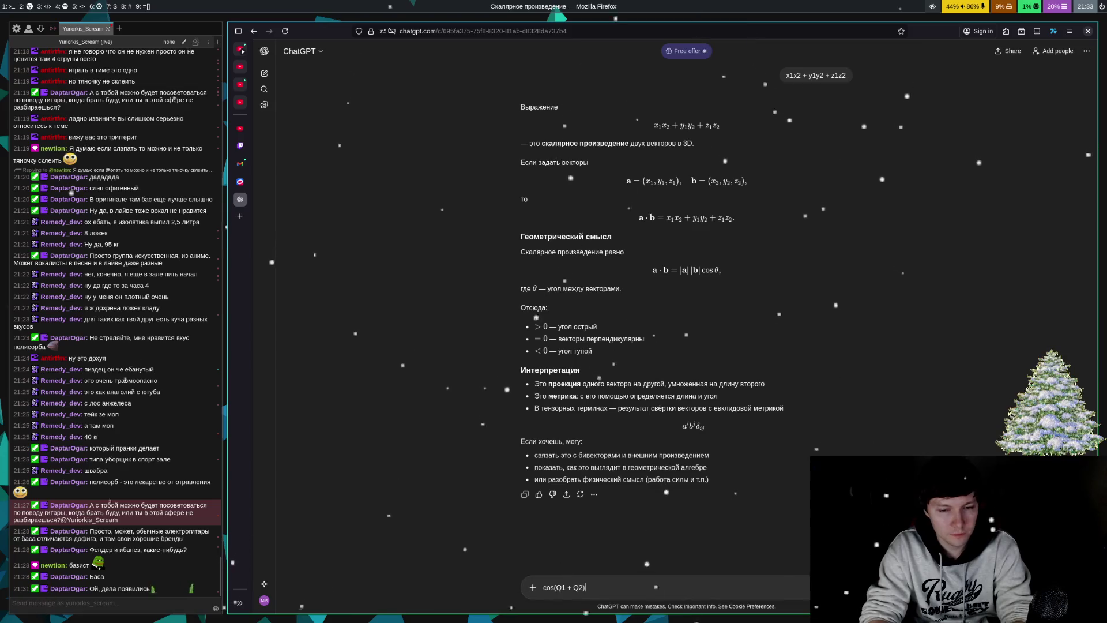
type("co")
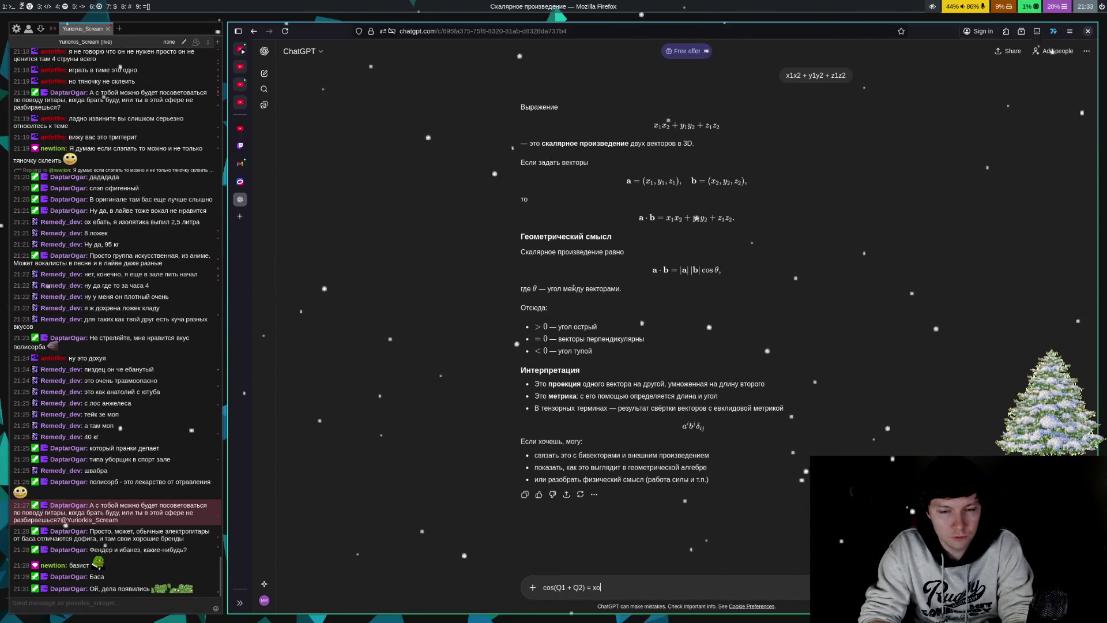
type("sQ1")
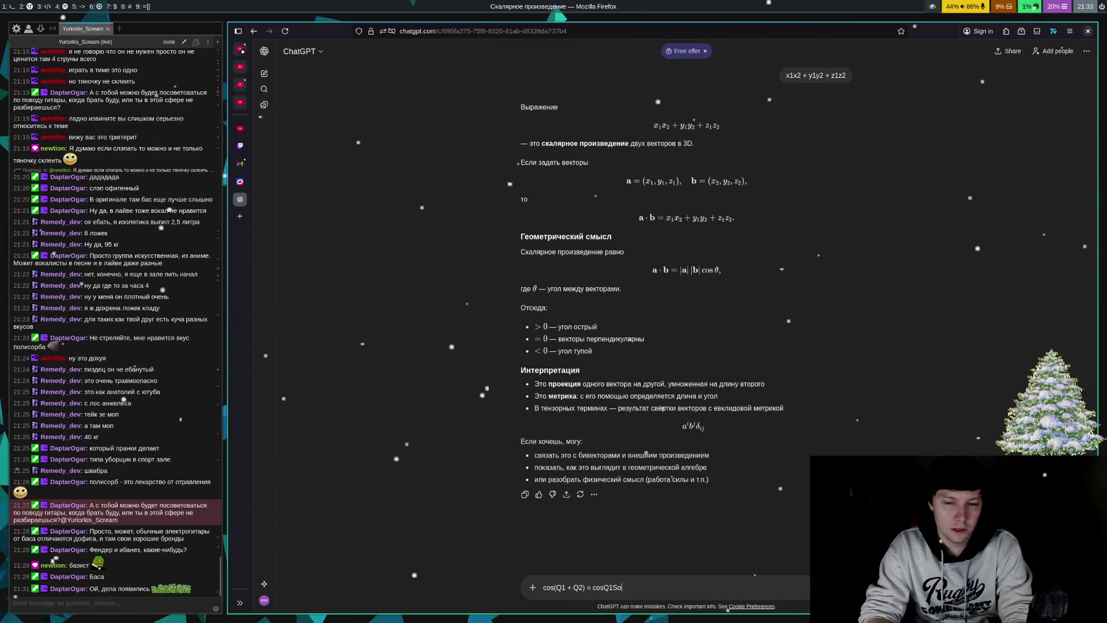
type("cosQ2 +")
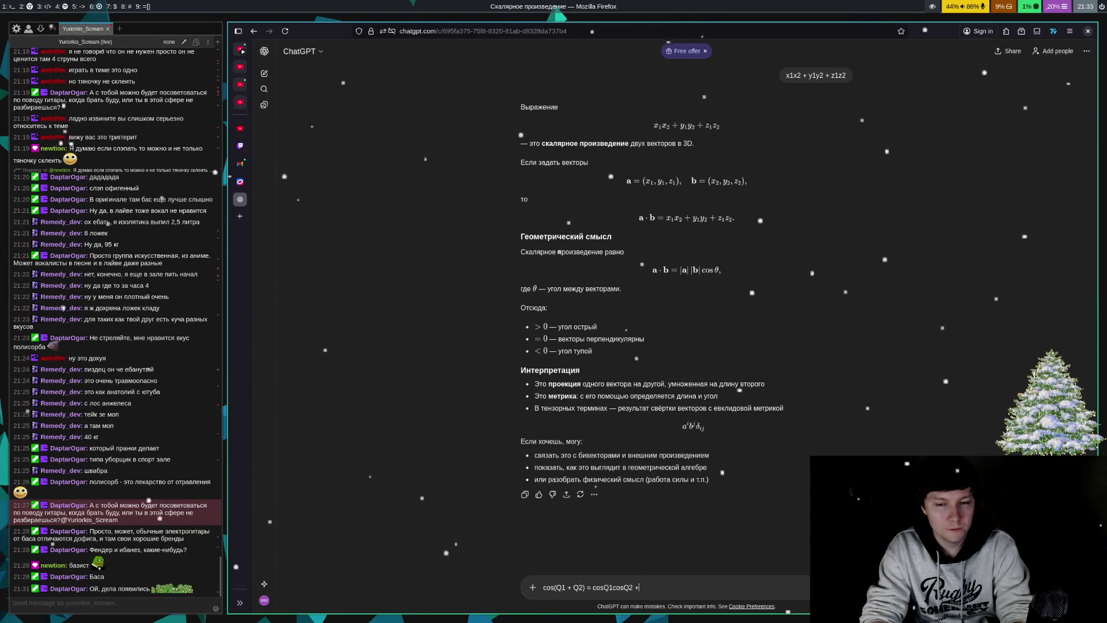
key("BackSpace")
type("- sin")
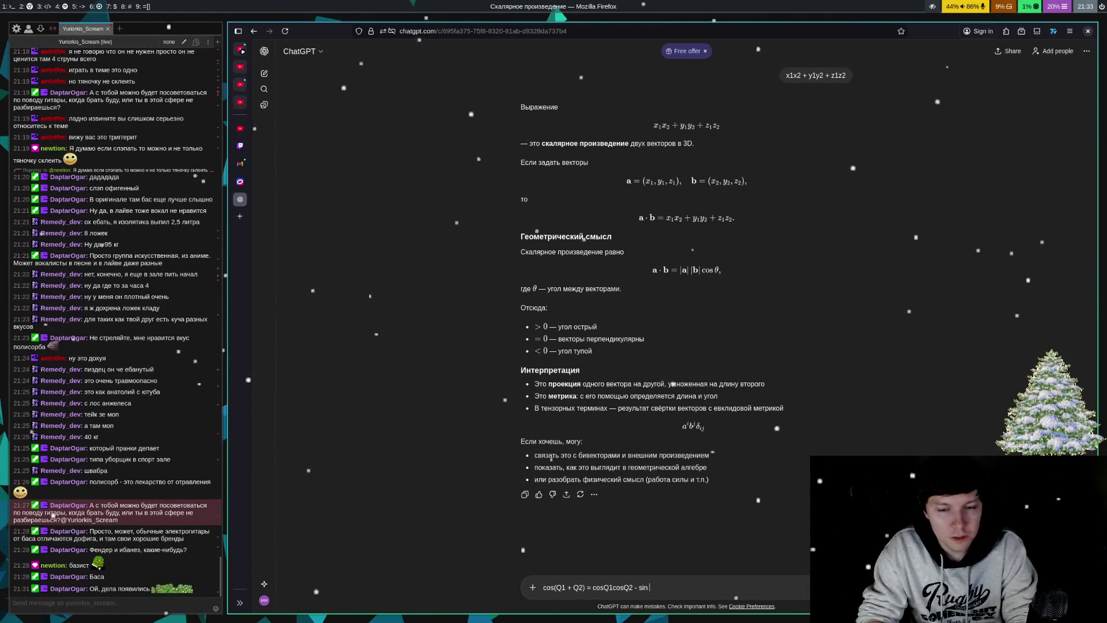
type("Q1sinQ2")
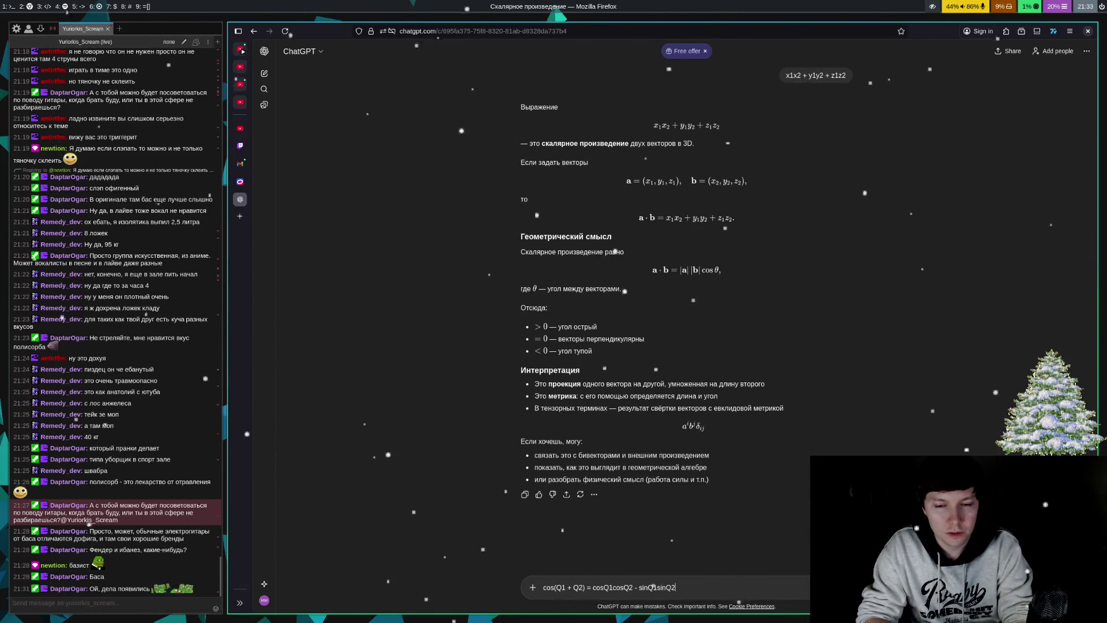
key("Return")
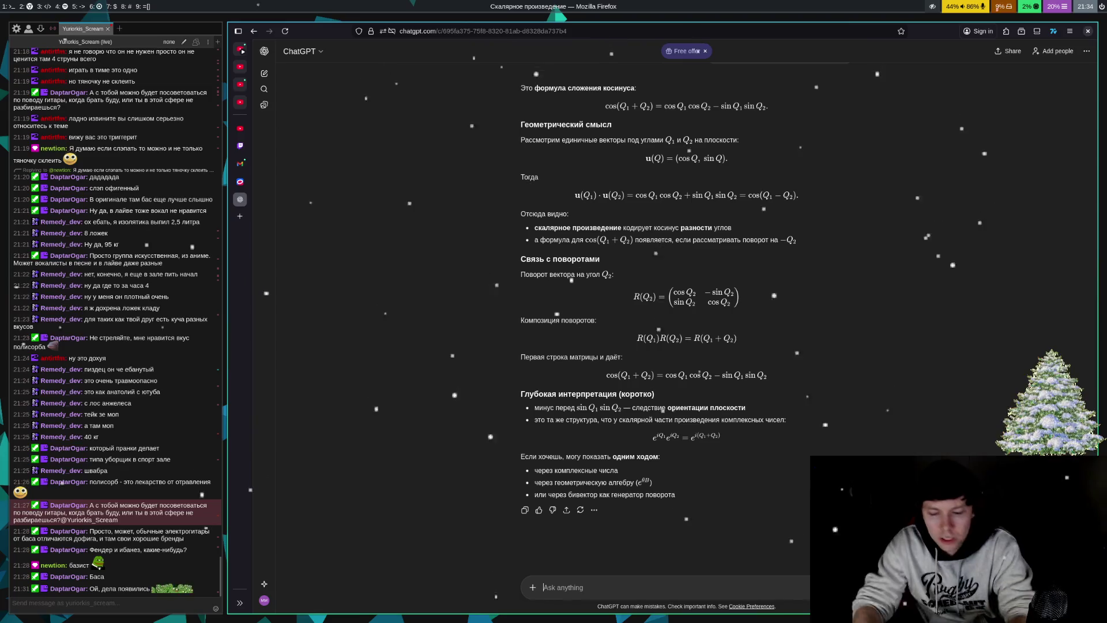
Start a new message draft beneath the cosine addition formula answer
type("(we")
key("BackSpace")
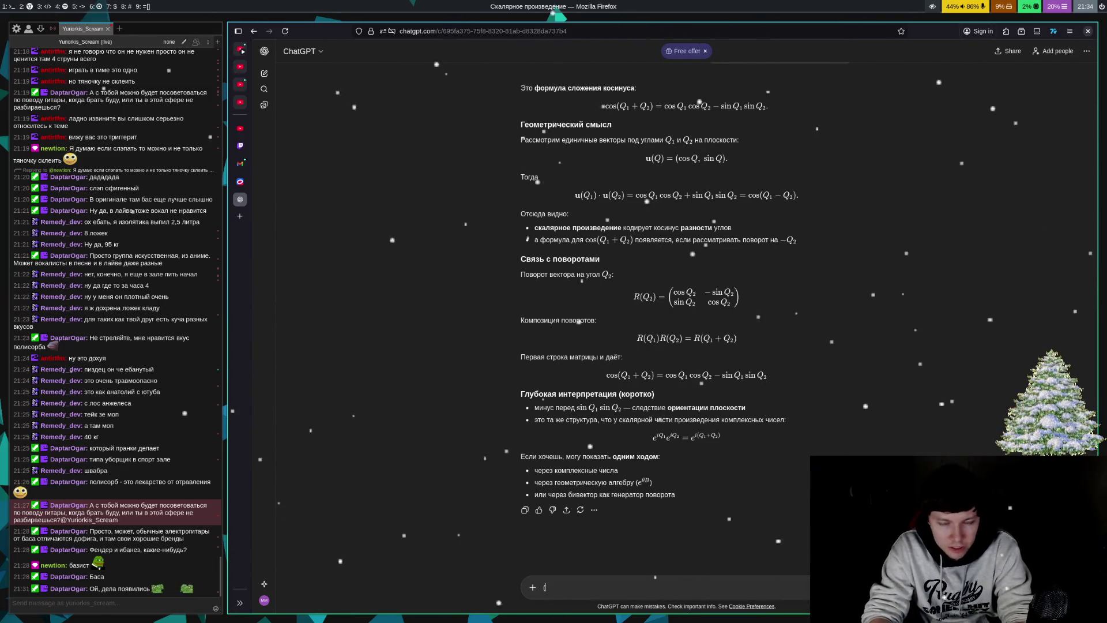
type("ab - dc")
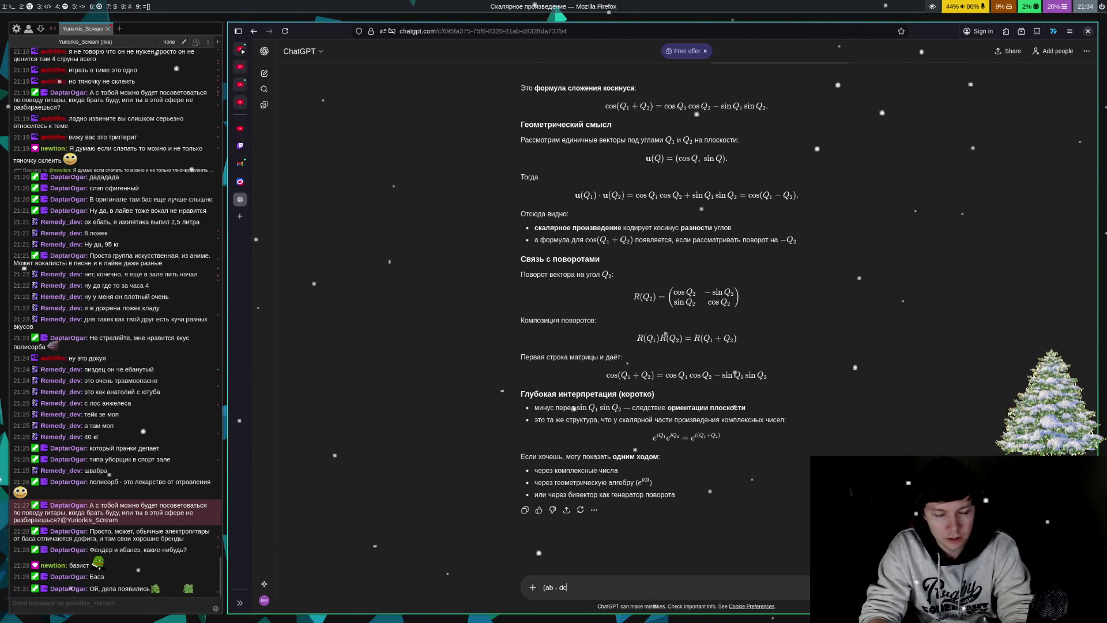
key("BackSpace")
key("BackSpace")
key("BackSpace")
key("BackSpace")
key("BackSpace")
key("BackSpace")
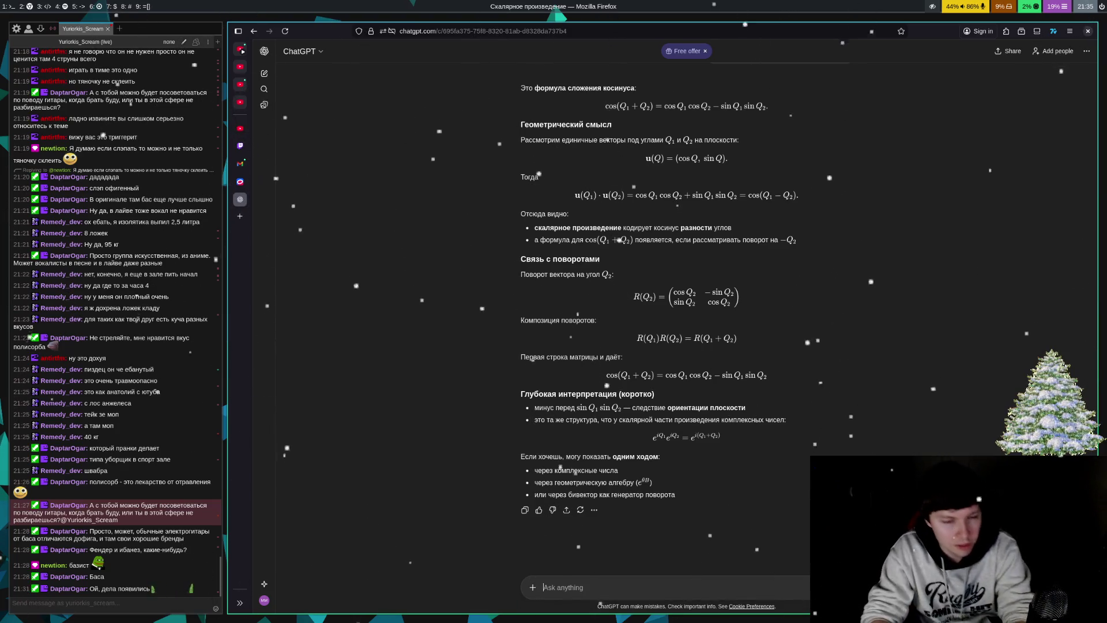
type("tgo")
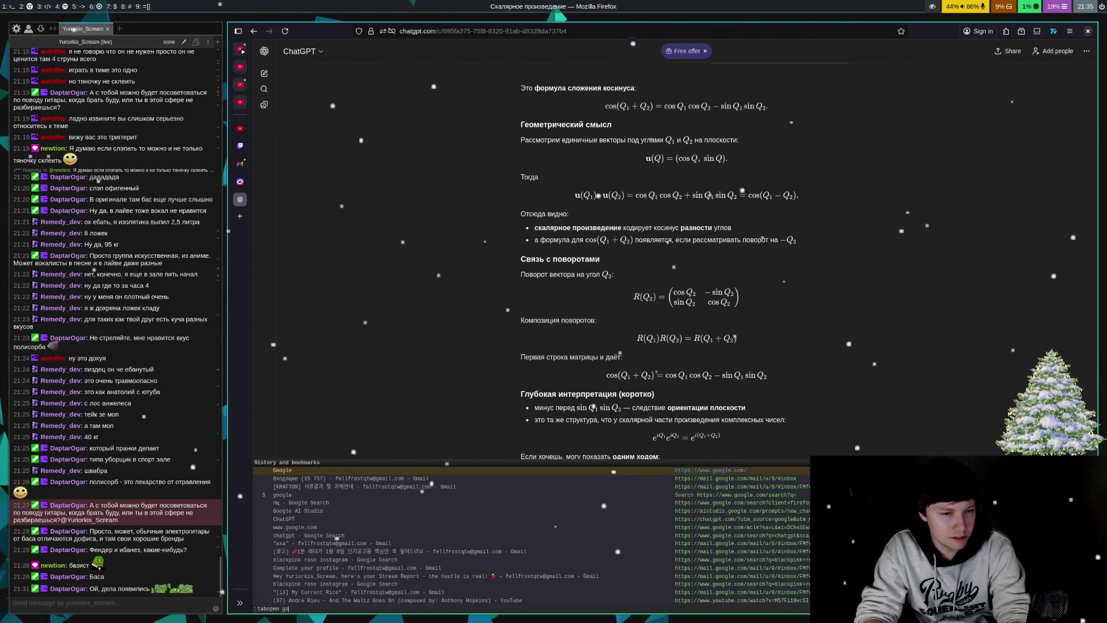
Search Google for 'geogebra online' and open the GeoGebra Classic result
key("Return")
type("geogebra")
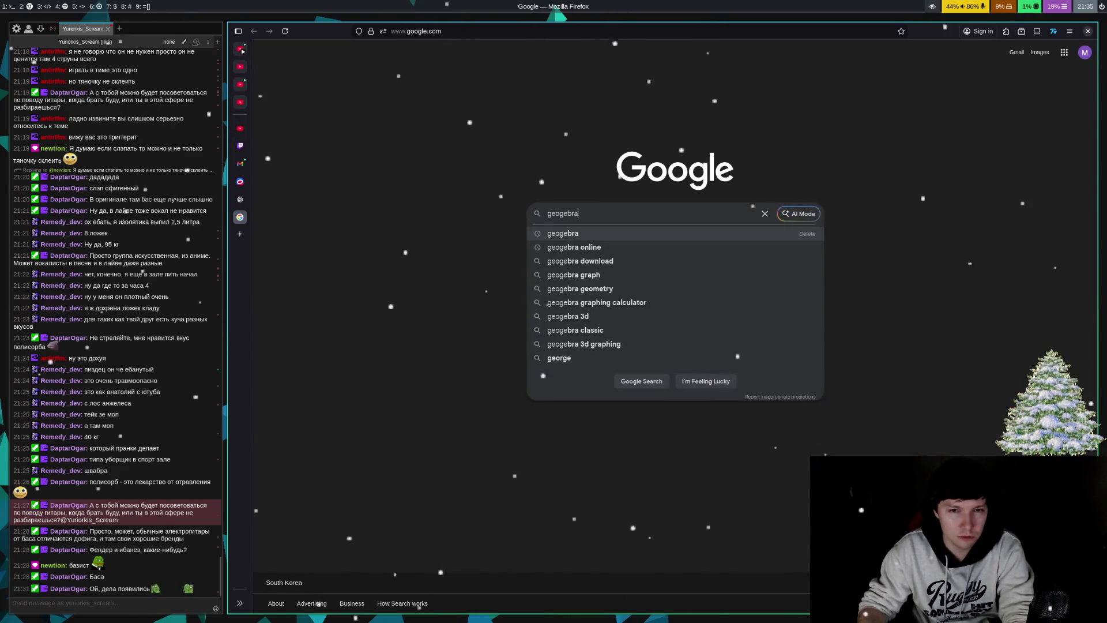
key("Down")
key("Return")
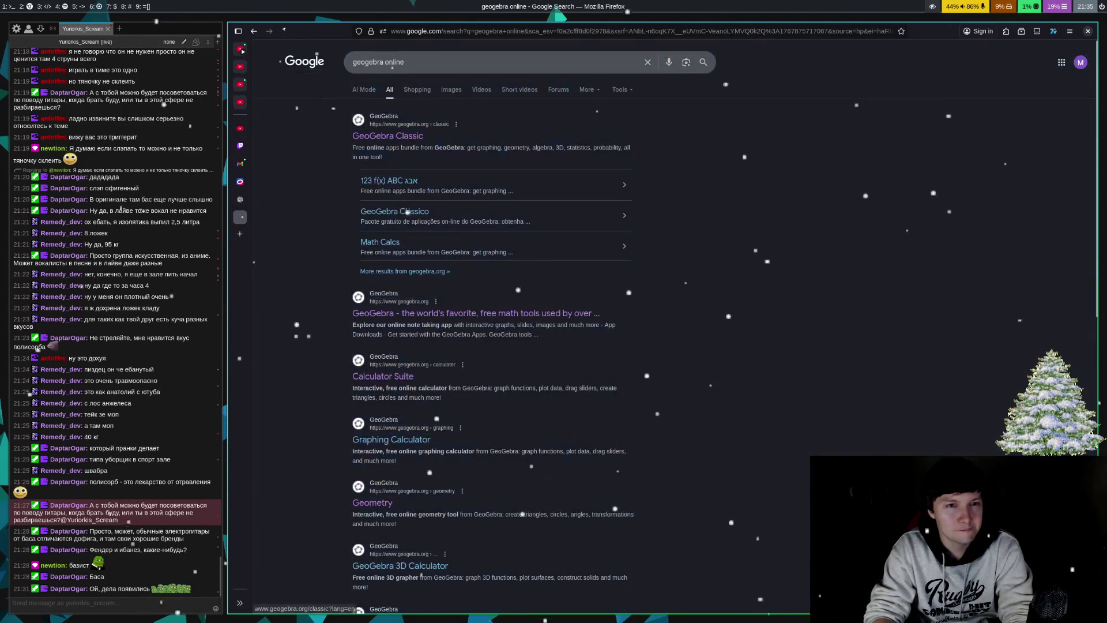
key("Return")
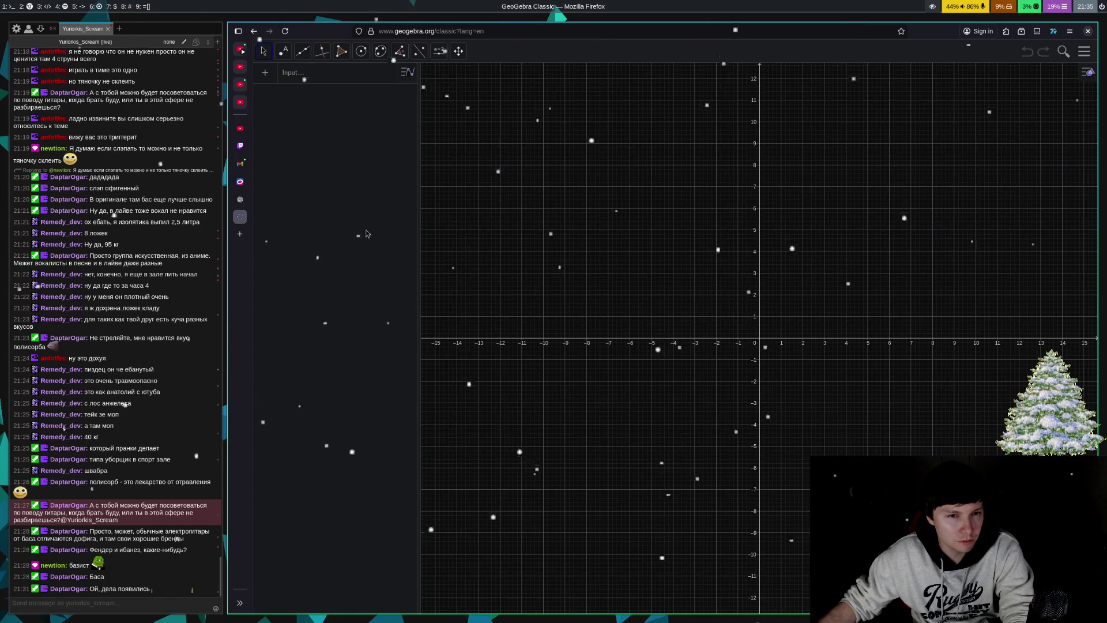
Switch from the GeoGebra tab to the ChatGPT conversation tab in the sidebar
left_click(240, 201)
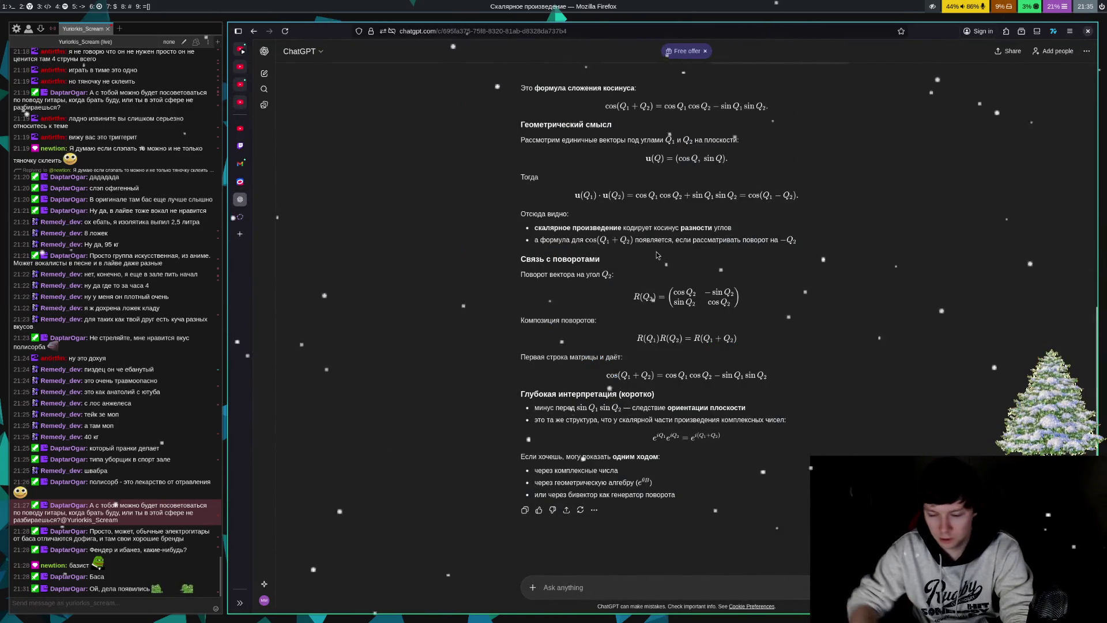
Look at the GeoGebra tab, return to ChatGPT, then close the Ozon tab
left_click(240, 217)
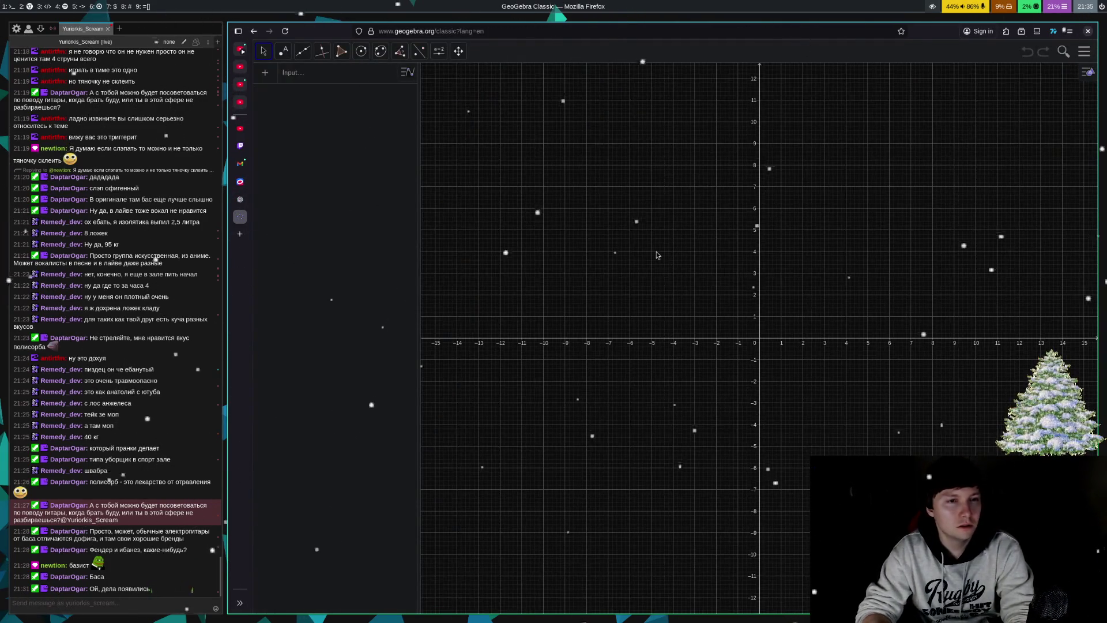
key("ctrl+shift+Tab")
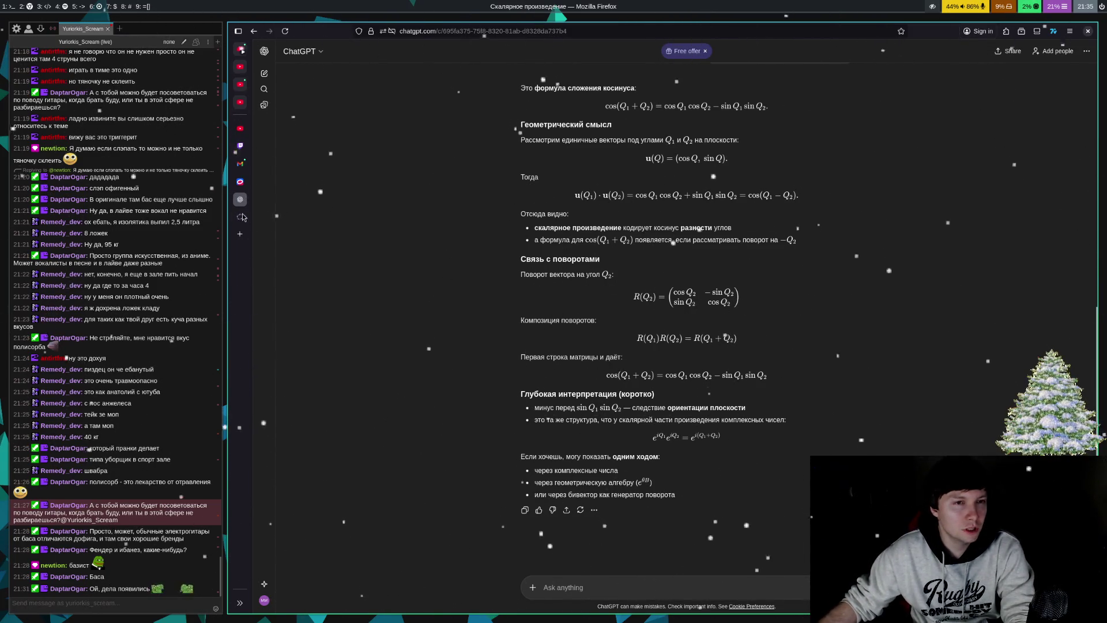
left_click(240, 182)
key("ctrl+w")
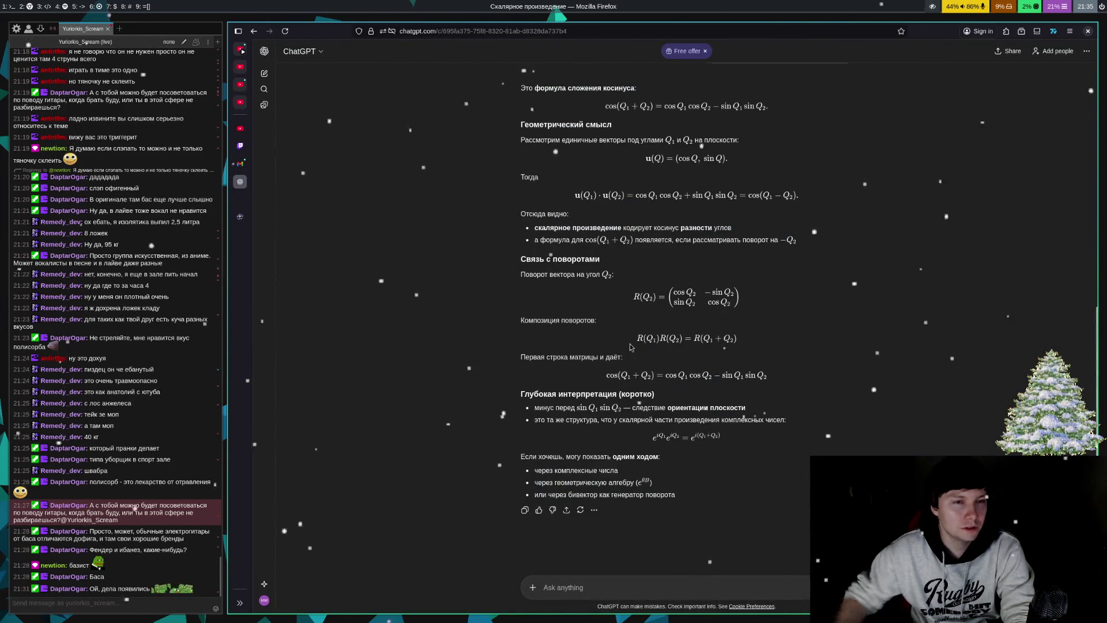
Close the GeoGebra Classic tab, then the ChatGPT, Gmail, Twitch and YouTube Studio tabs
key("ctrl+Tab")
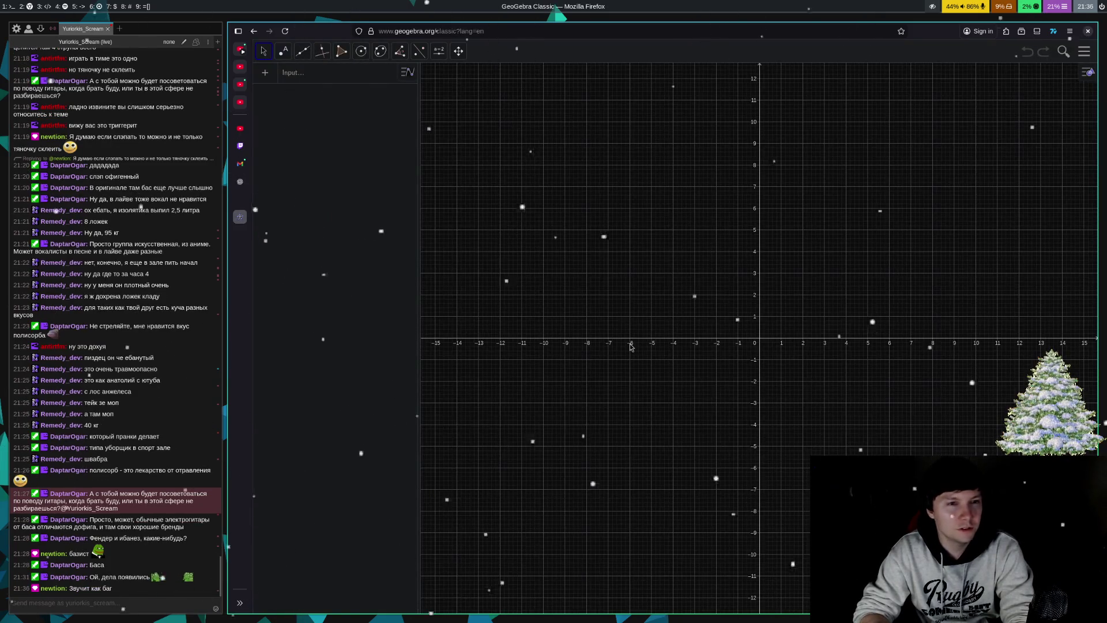
key("ctrl+w")
key("ctrl+Tab")
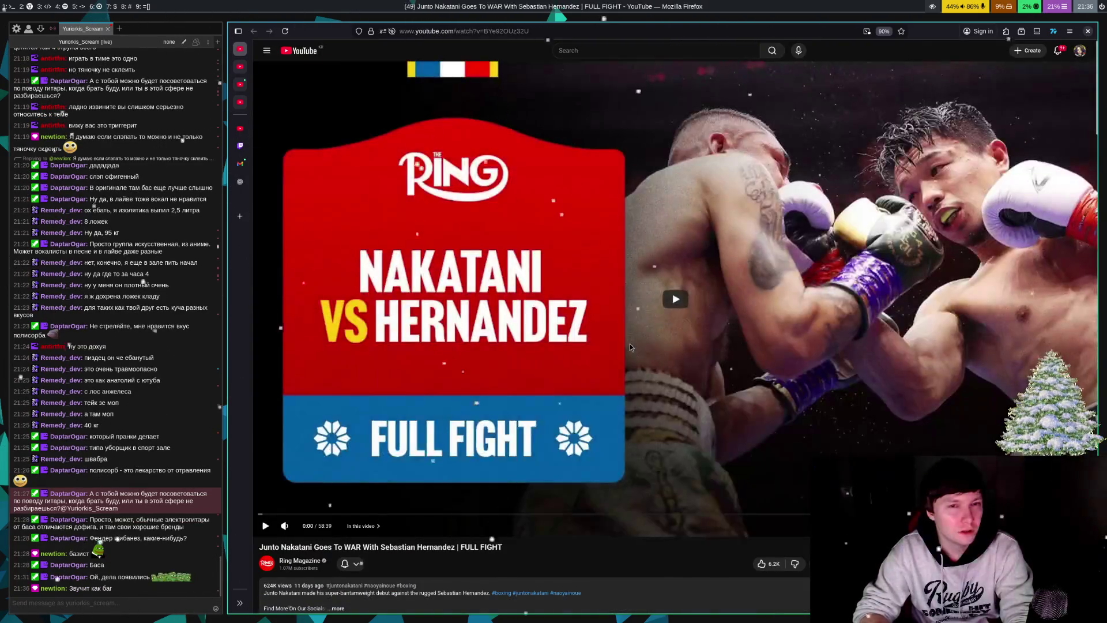
key("ctrl+shift+Tab")
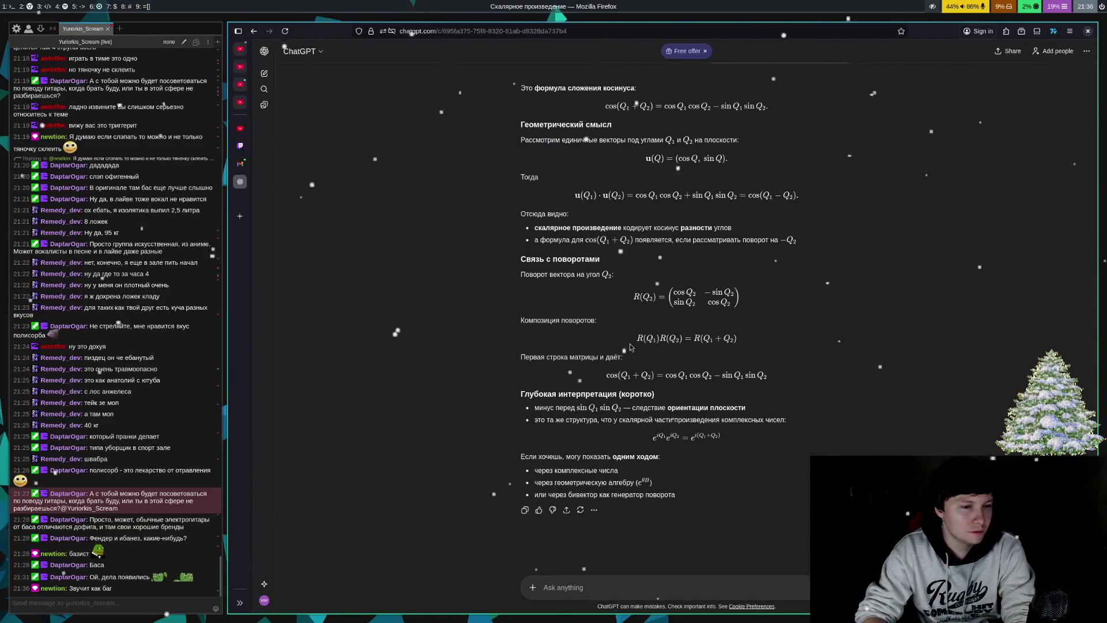
key("ctrl+Tab")
key("ctrl+shift+Tab")
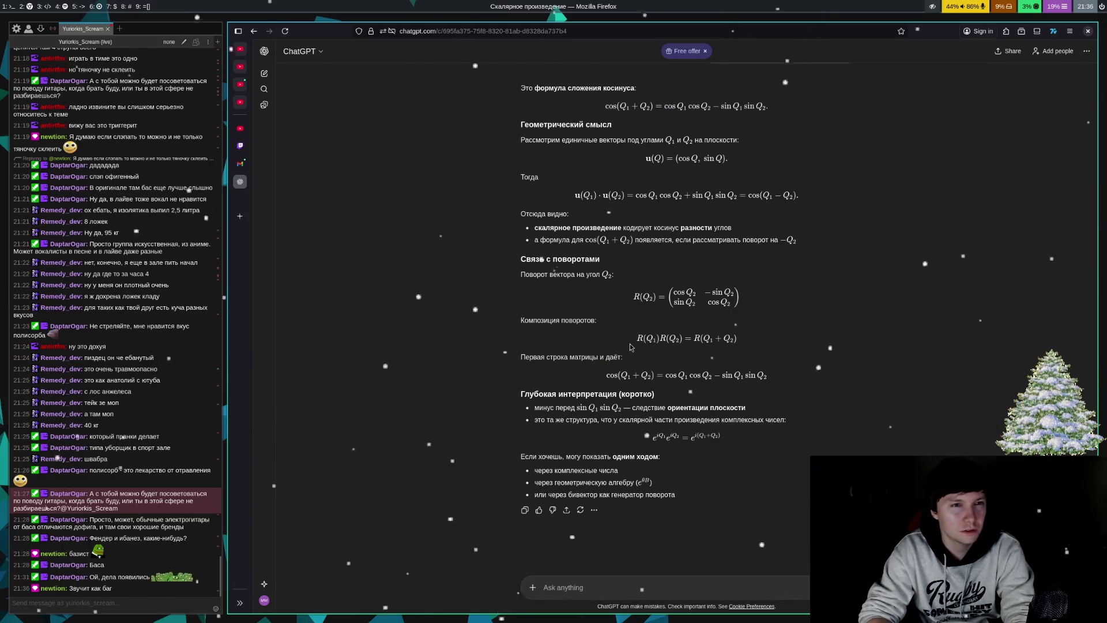
key("ctrl+w")
key("ctrl+w")
key("ctrl+w")
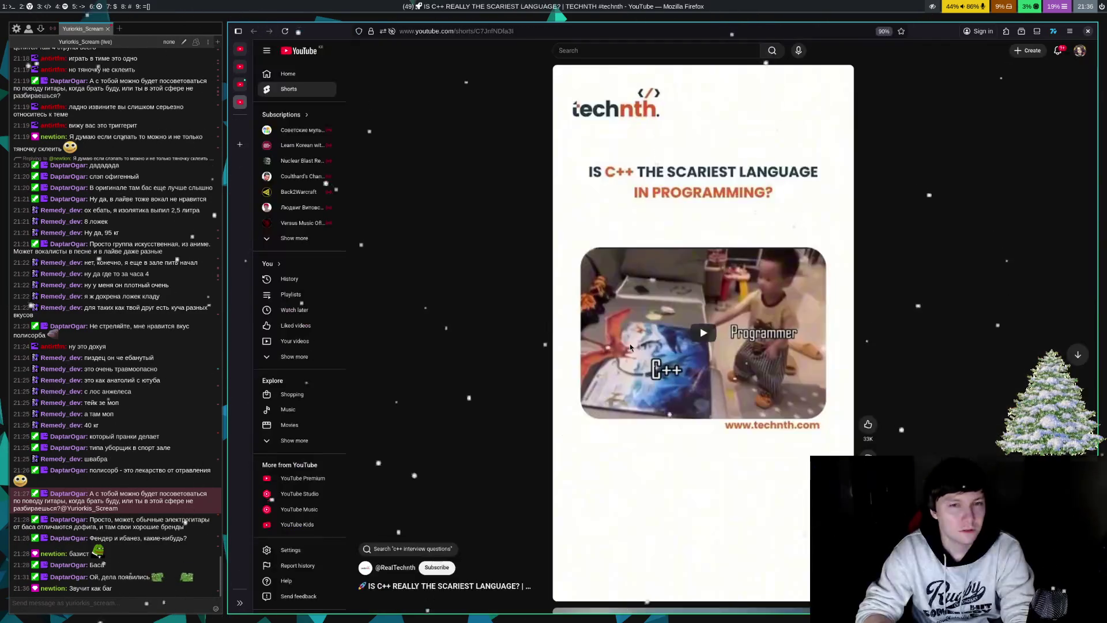
In a new browser window, search Google for 'geogebra online' and open GeoGebra Classic
key("ctrl+w")
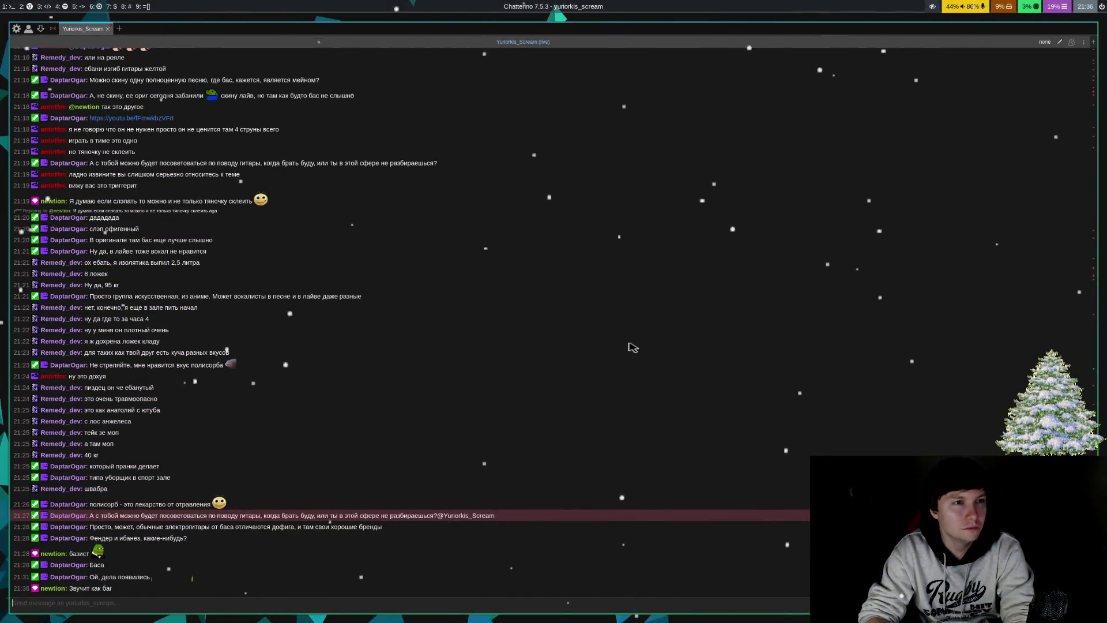
key("super+b")
type("google.com")
key("Return")
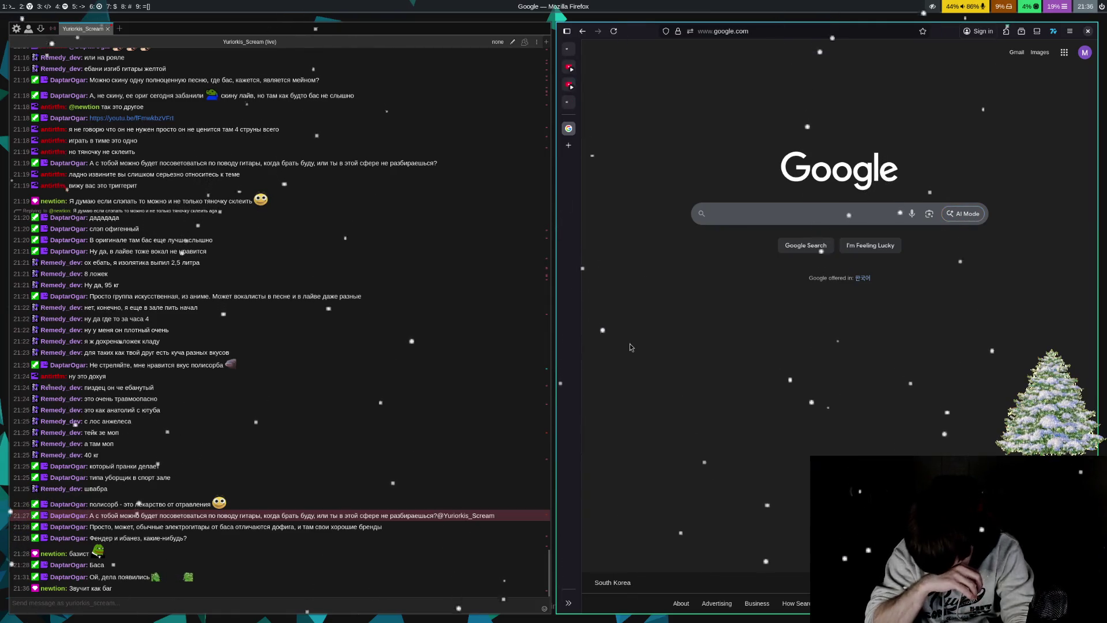
type("geogebra online")
key("Return")
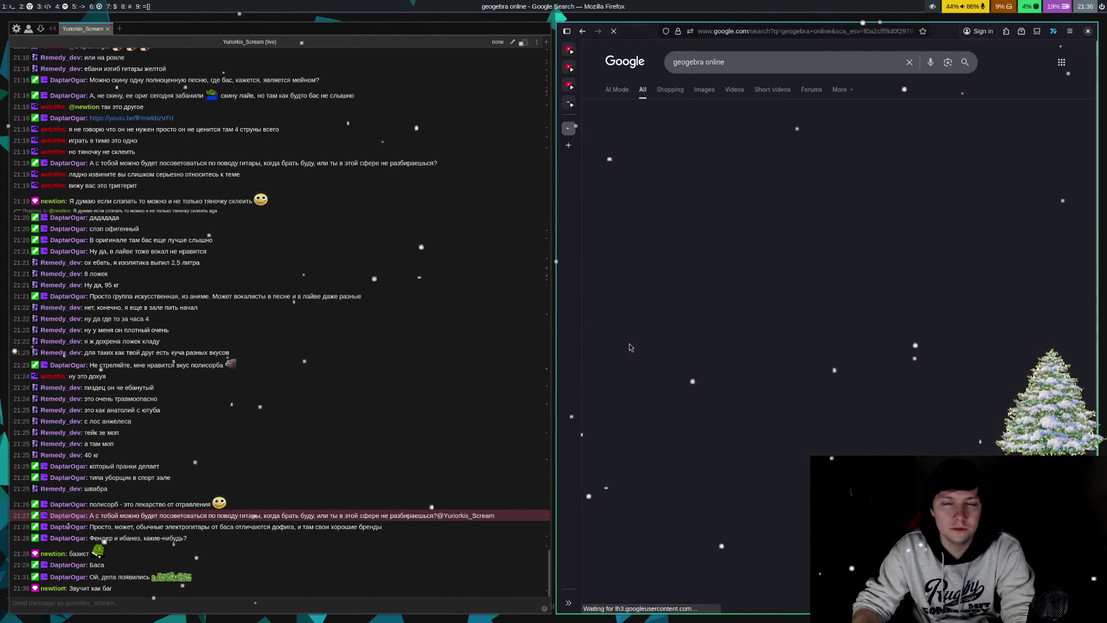
left_click(629, 347)
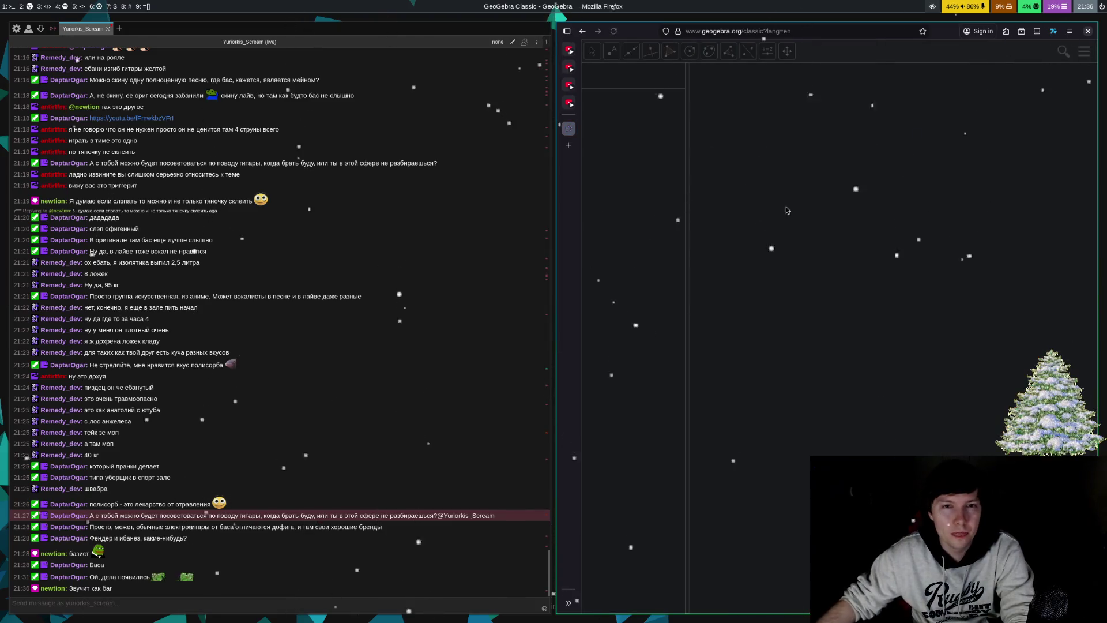
Move GeoGebra into its own window and tile it beside YouTube Shorts and the chat
left_click_drag(575, 140, 891, 346)
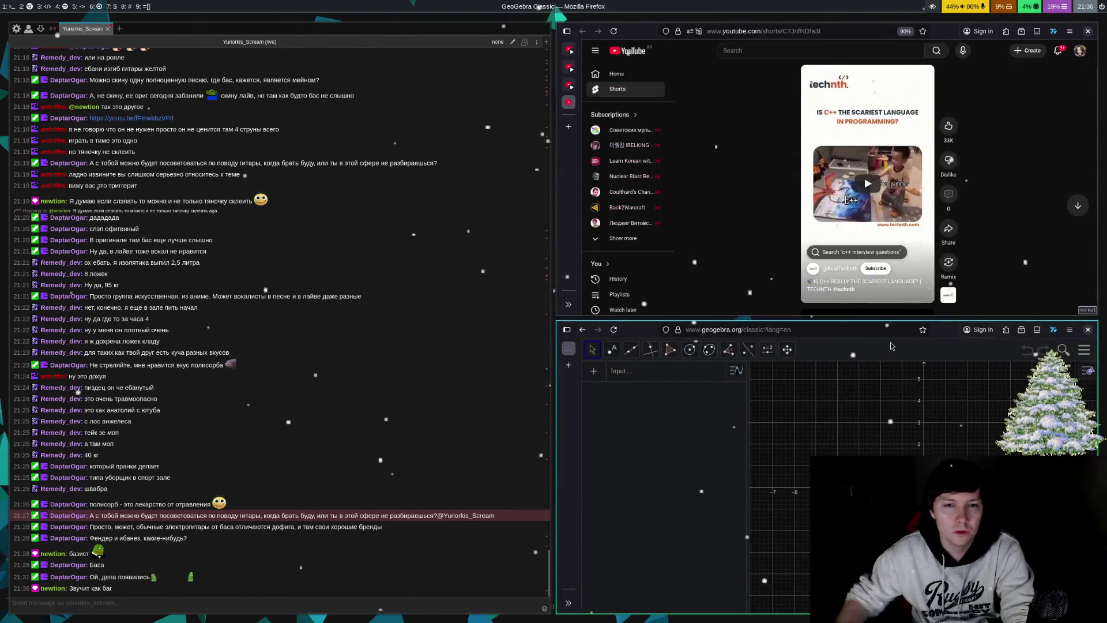
key("super+Up")
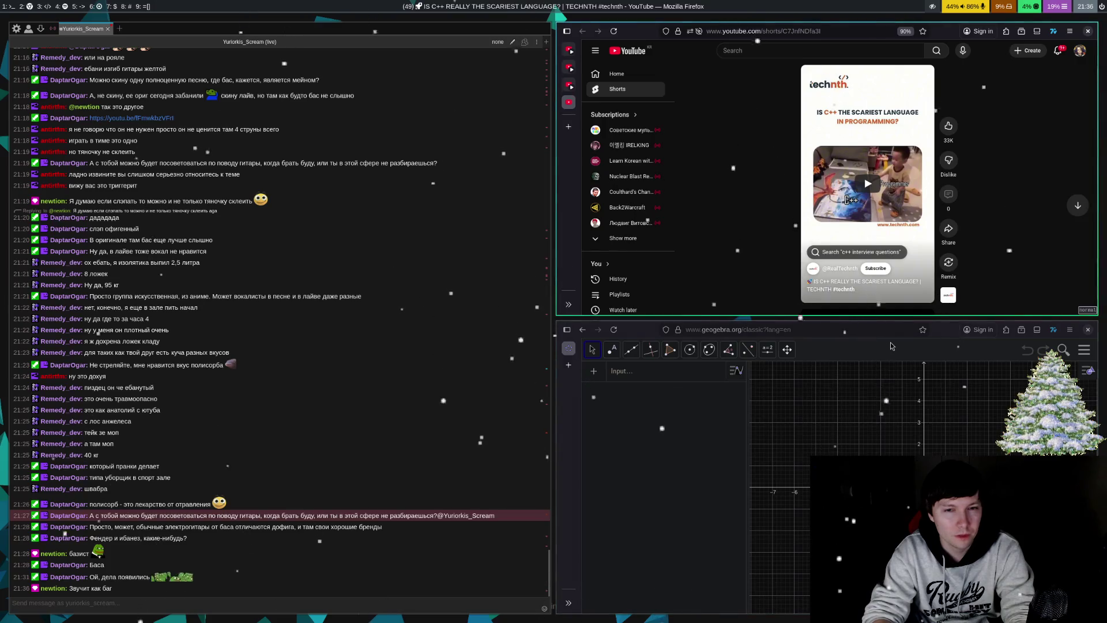
key("super+ctrl+Left")
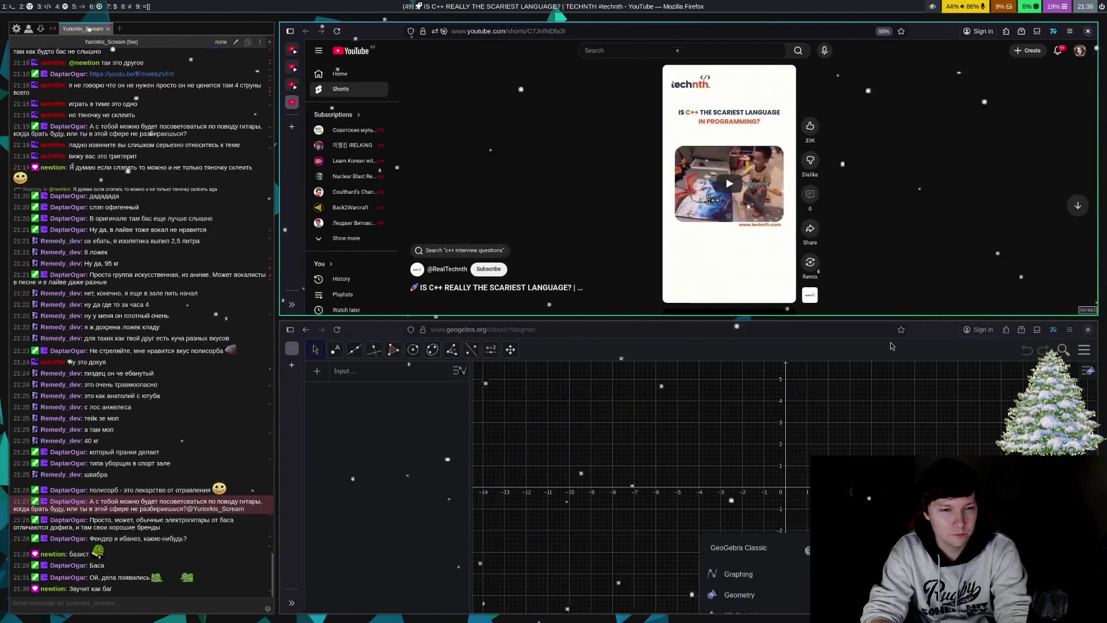
key("super+ctrl+Left")
key("super+e")
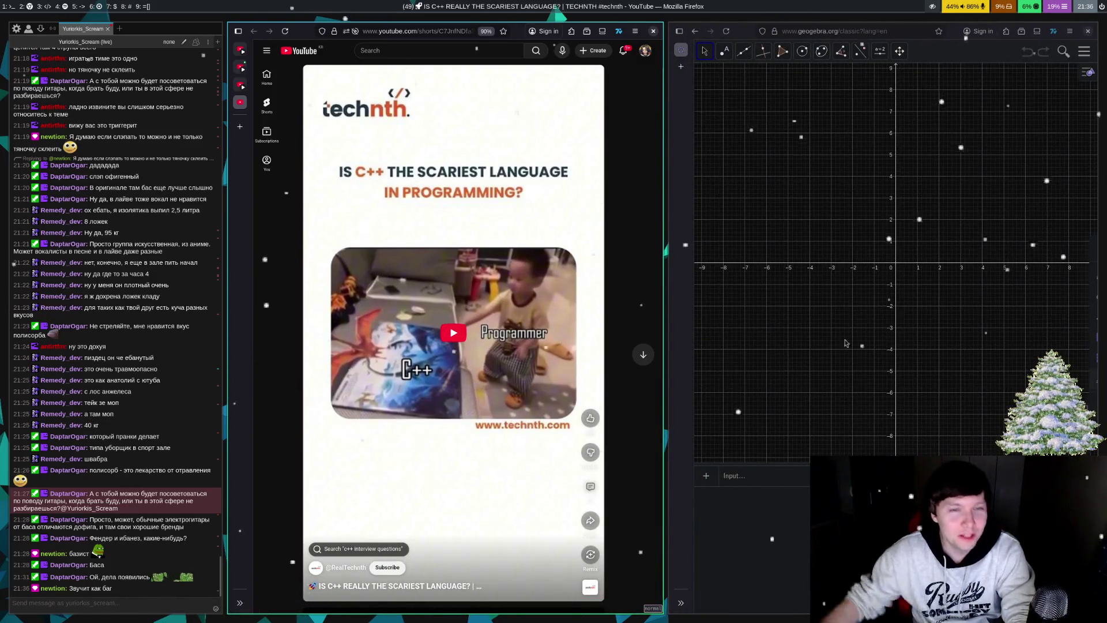
Play the C++ scariest-language Short for a few seconds, then pause it
left_click(539, 142)
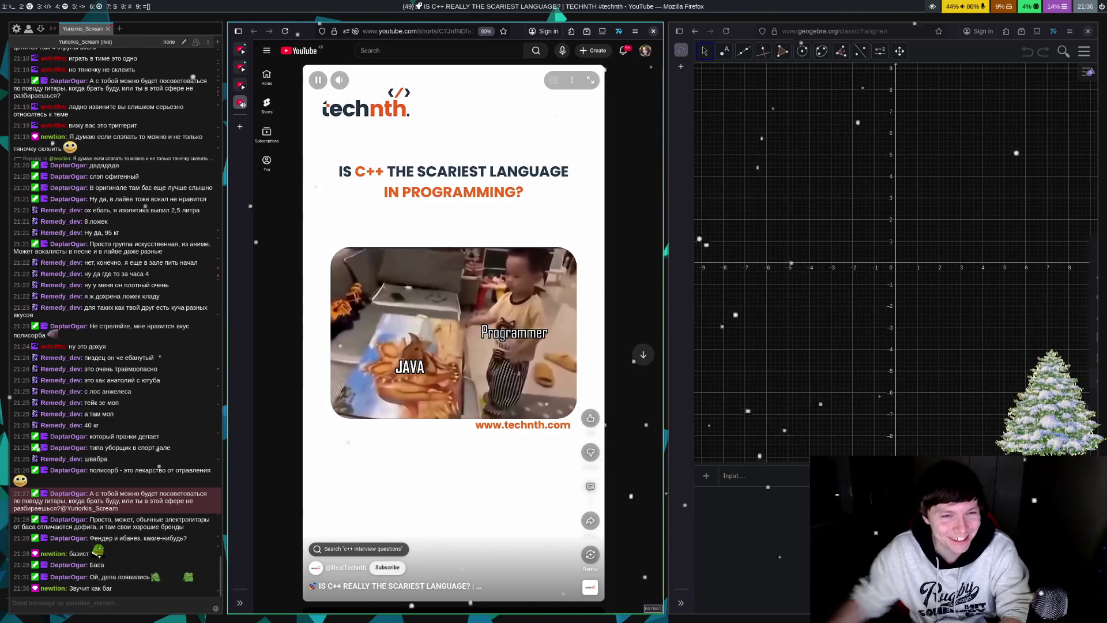
left_click(460, 339)
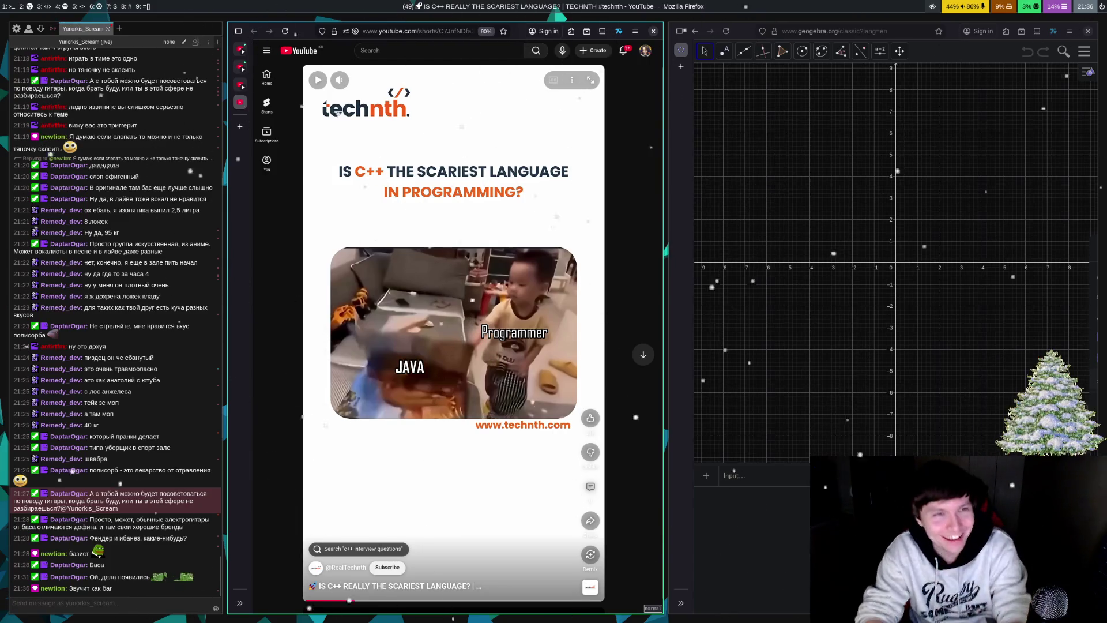
Search 'chatgpt' in a new tab and open the ChatGPT site from the results
key("t")
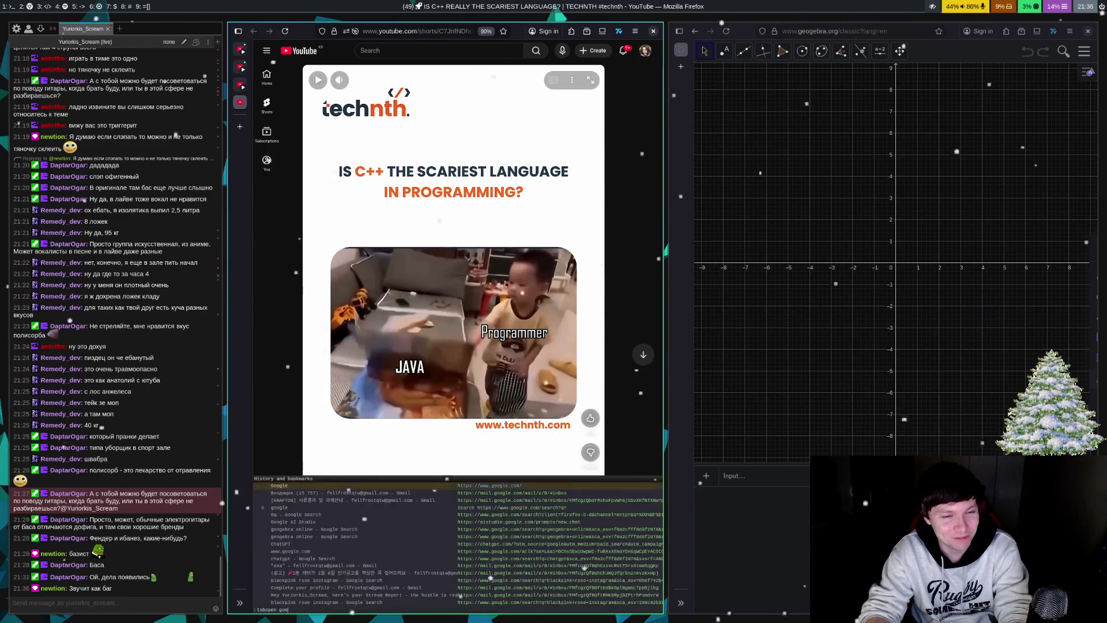
key("Return")
type("chatgpt")
key("Return")
key("f")
key("h")
key("d")
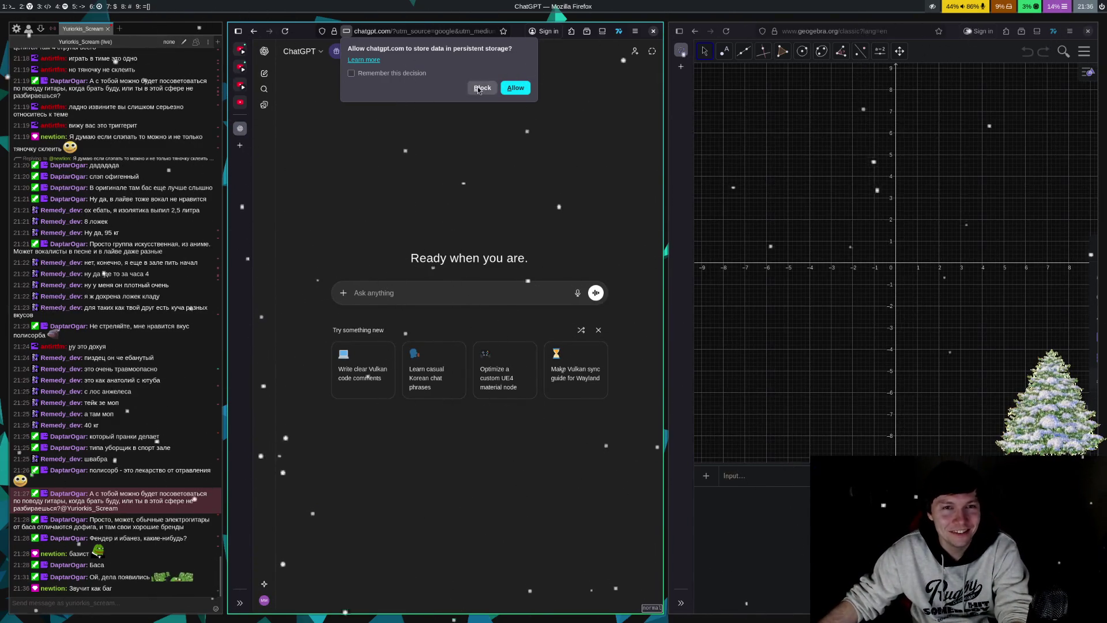
Block ChatGPT's storage request and open Gmail in a new tab
key("Escape")
key("ctrl+t")
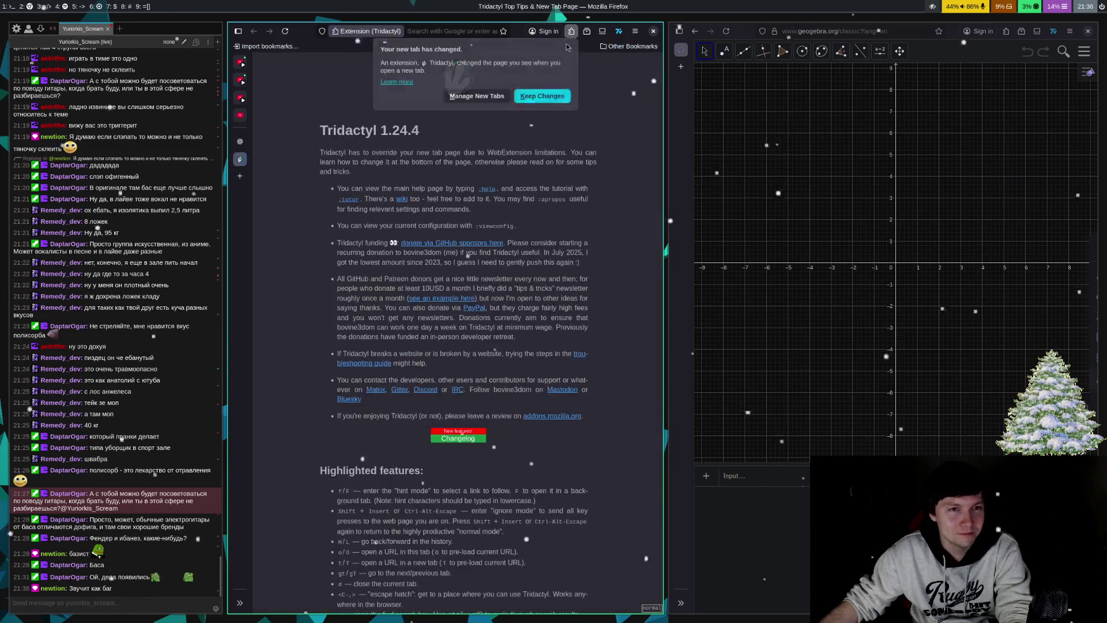
left_click(364, 80)
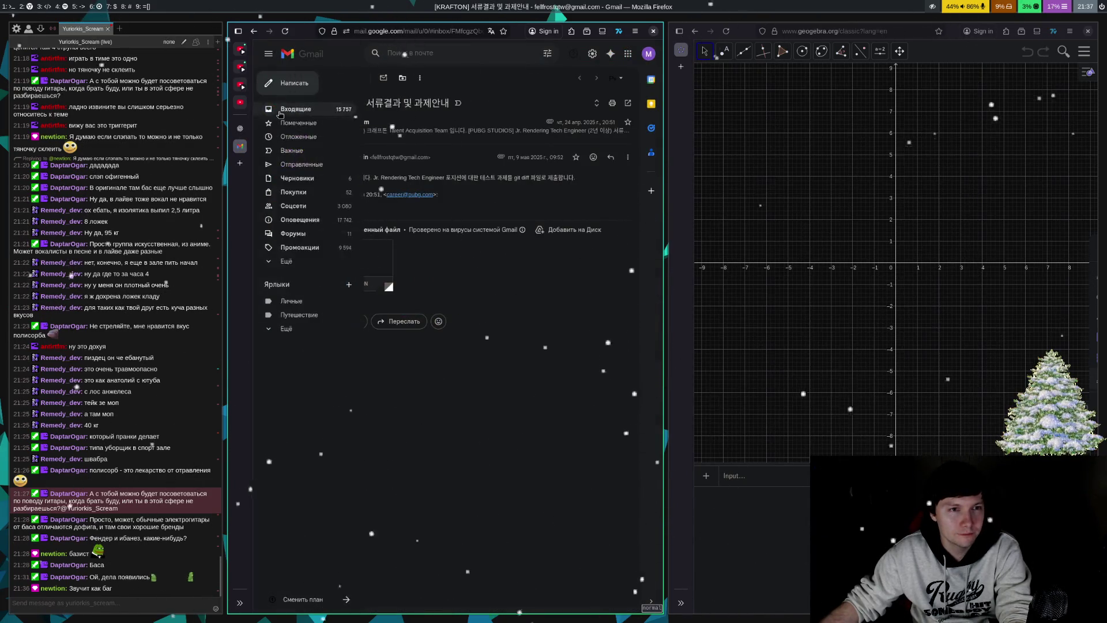
Look over the Gmail inbox and read the latest Reddit digest email
left_click(291, 109)
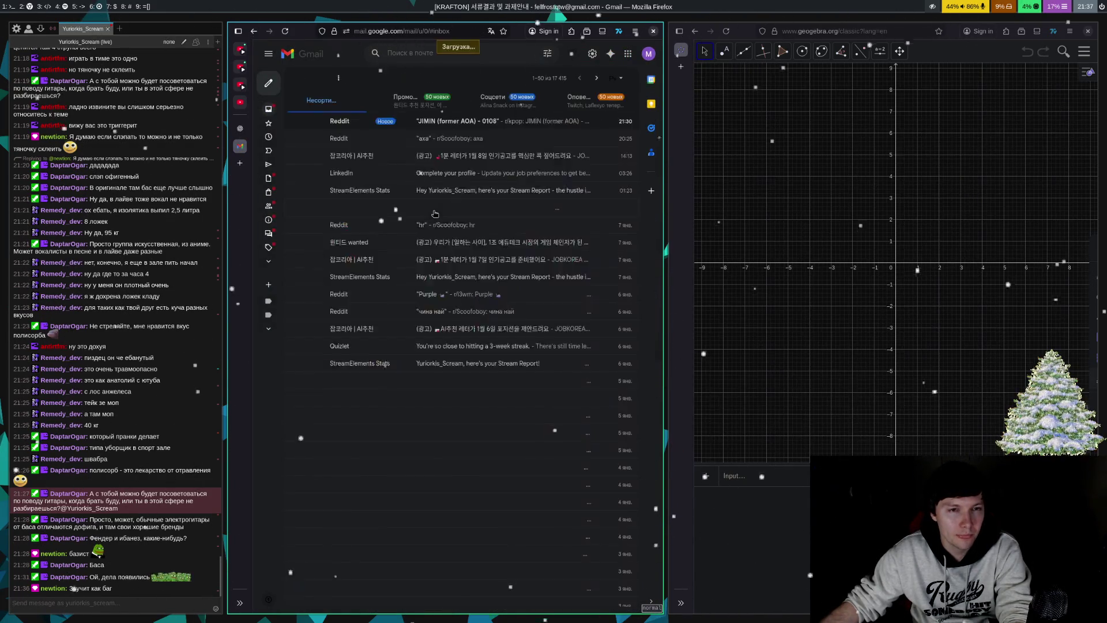
left_click(444, 122)
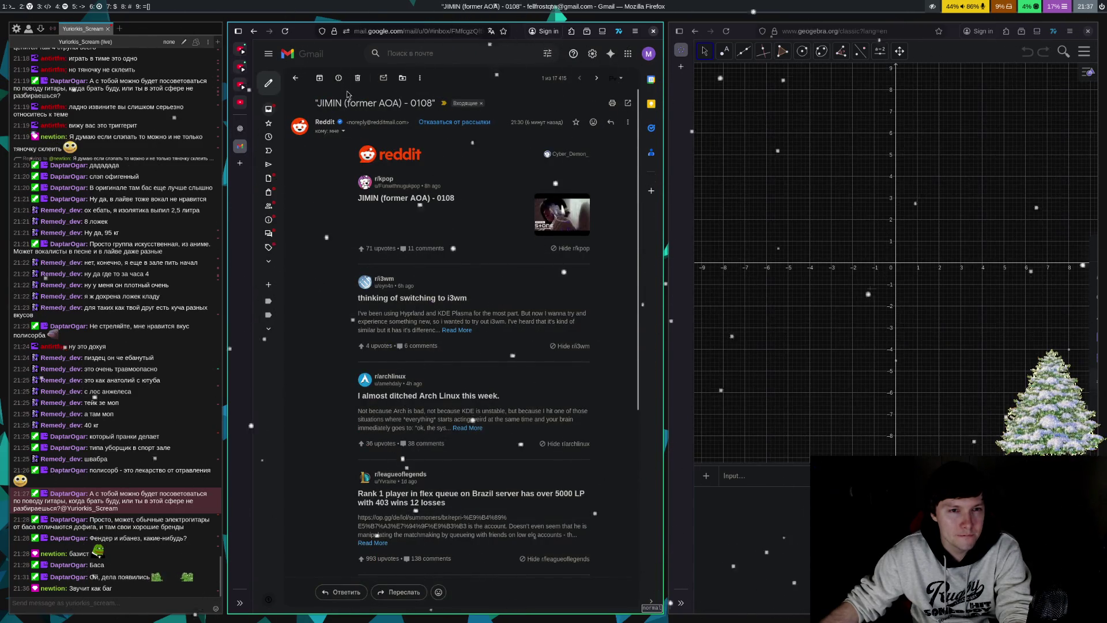
left_click(254, 31)
Open the ESLCS live stream on Twitch in a new tab
key("ctrl+t")
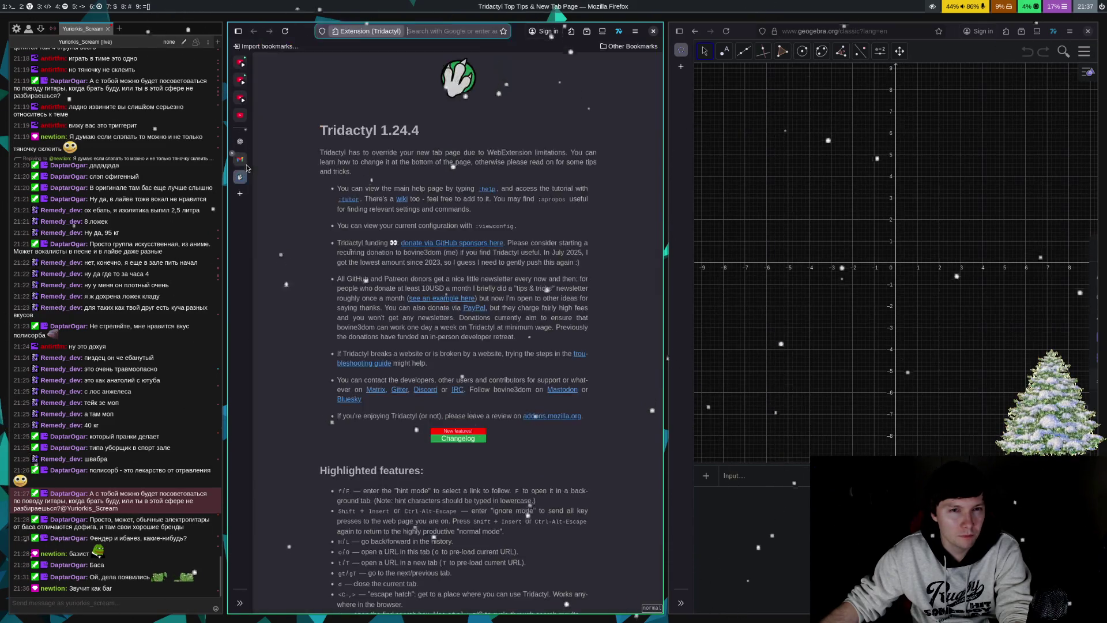
key("ctrl+l")
left_click(392, 105)
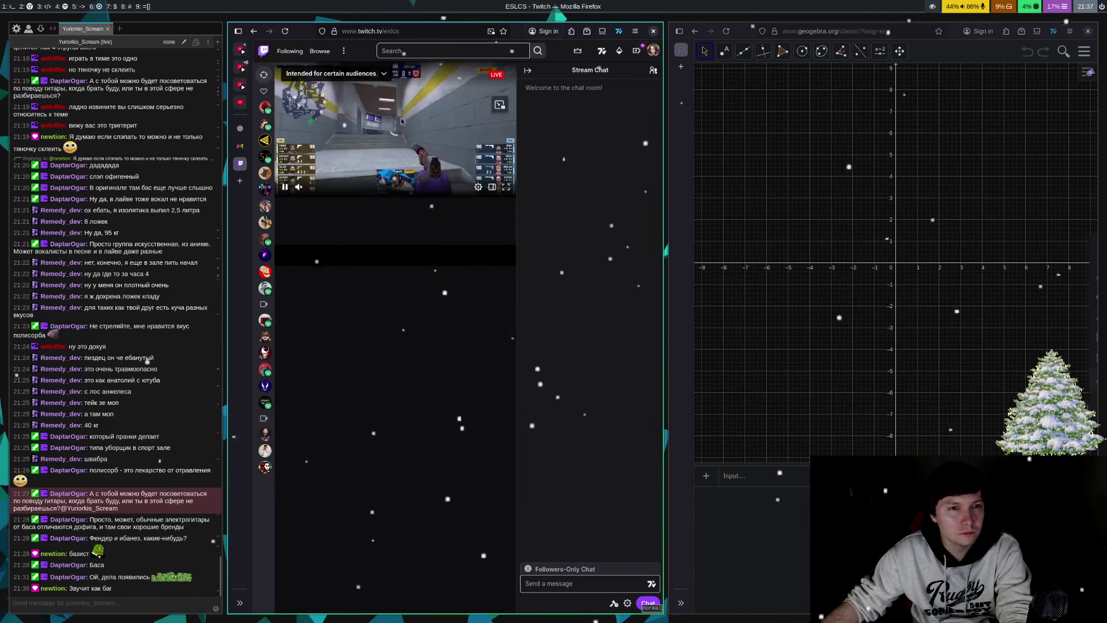
Visit the streamer's own Twitch channel, then load YouTube in a new tab
left_click(654, 50)
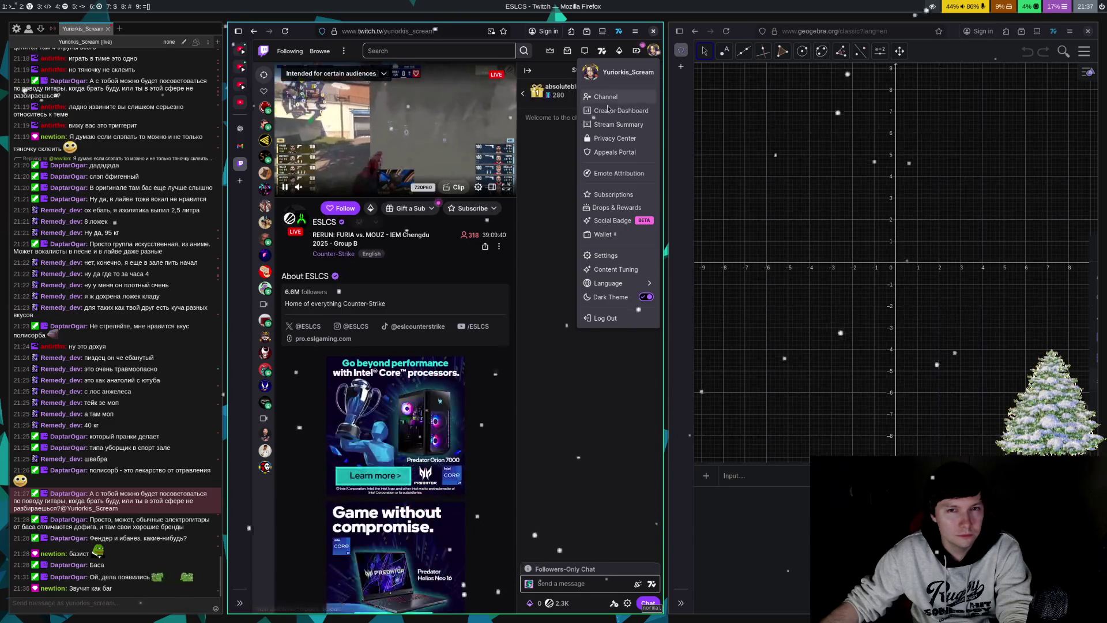
left_click(606, 95)
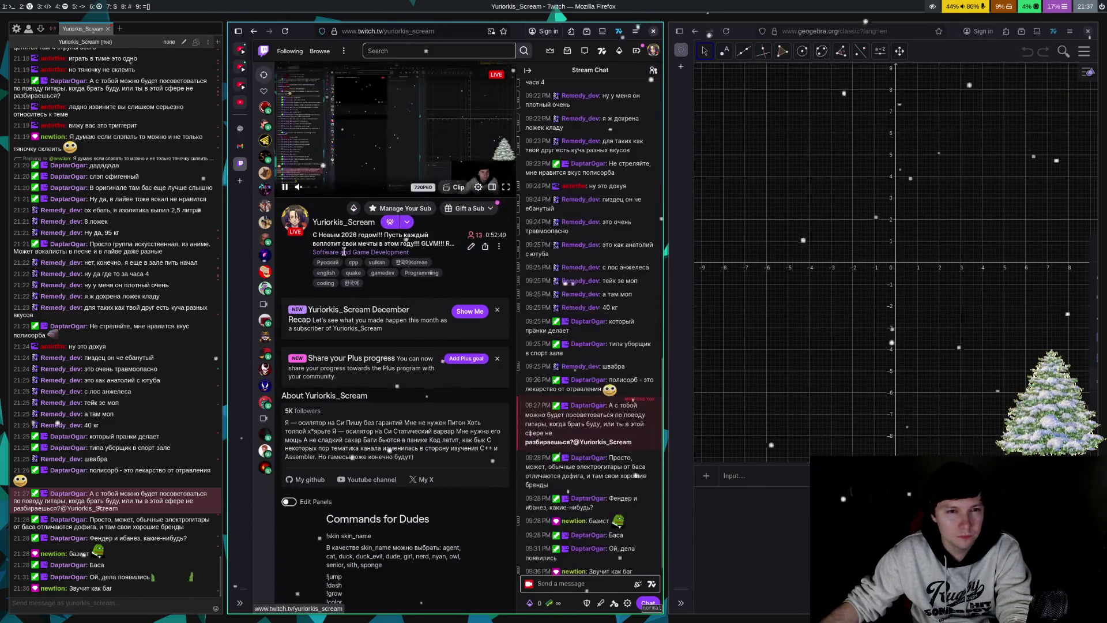
key("ctrl+t")
type("youtube")
key("Return")
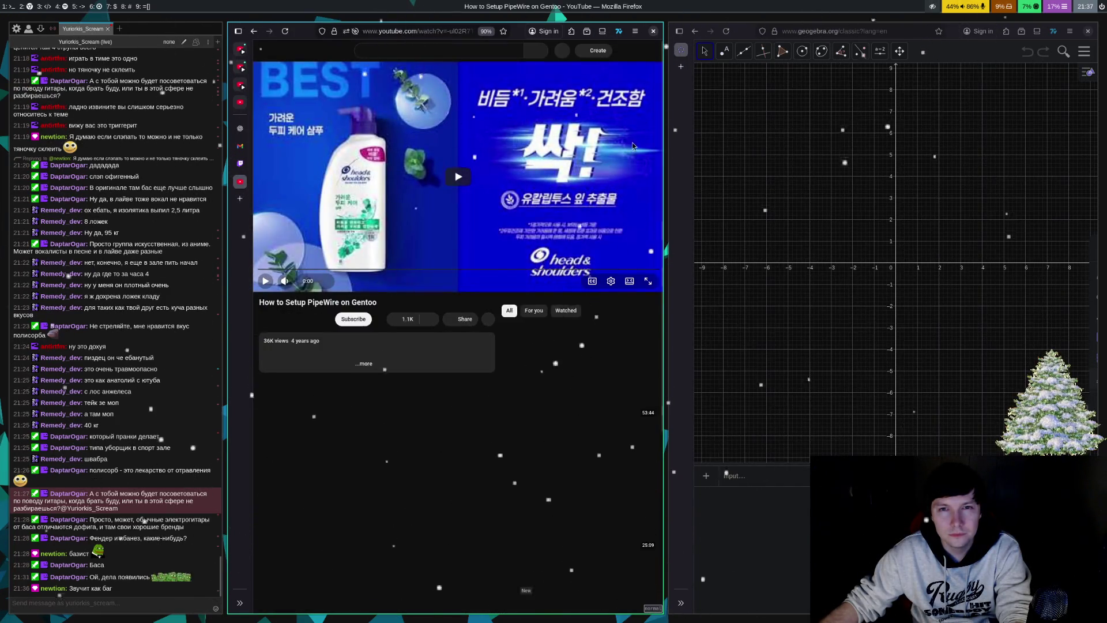
Go to YouTube Studio via the account menu, then return to the ChatGPT tab
left_click(646, 51)
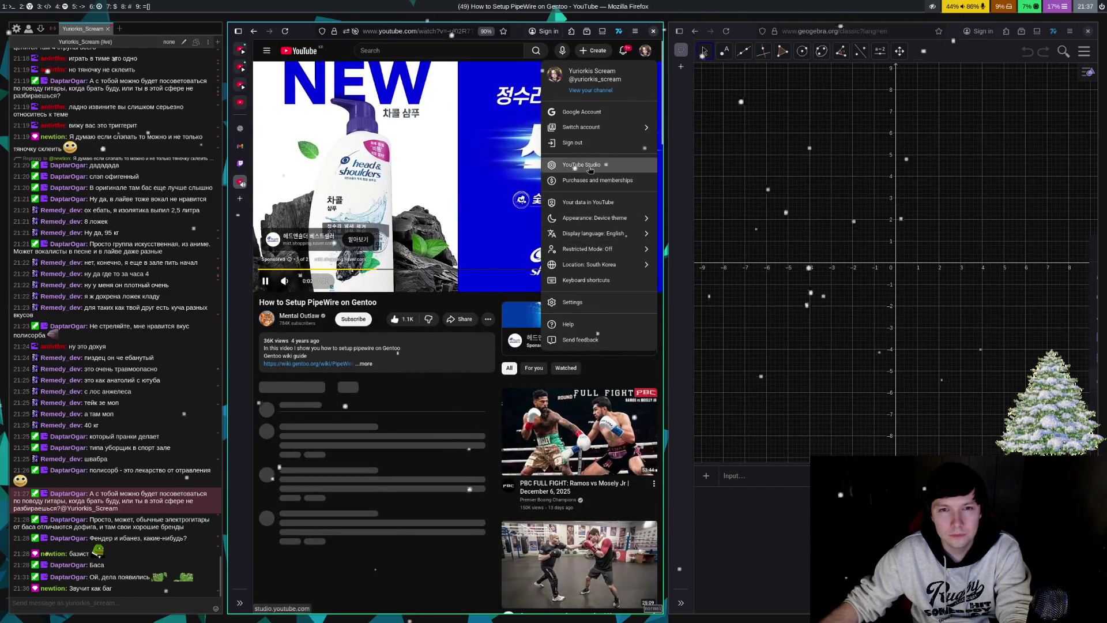
left_click(581, 165)
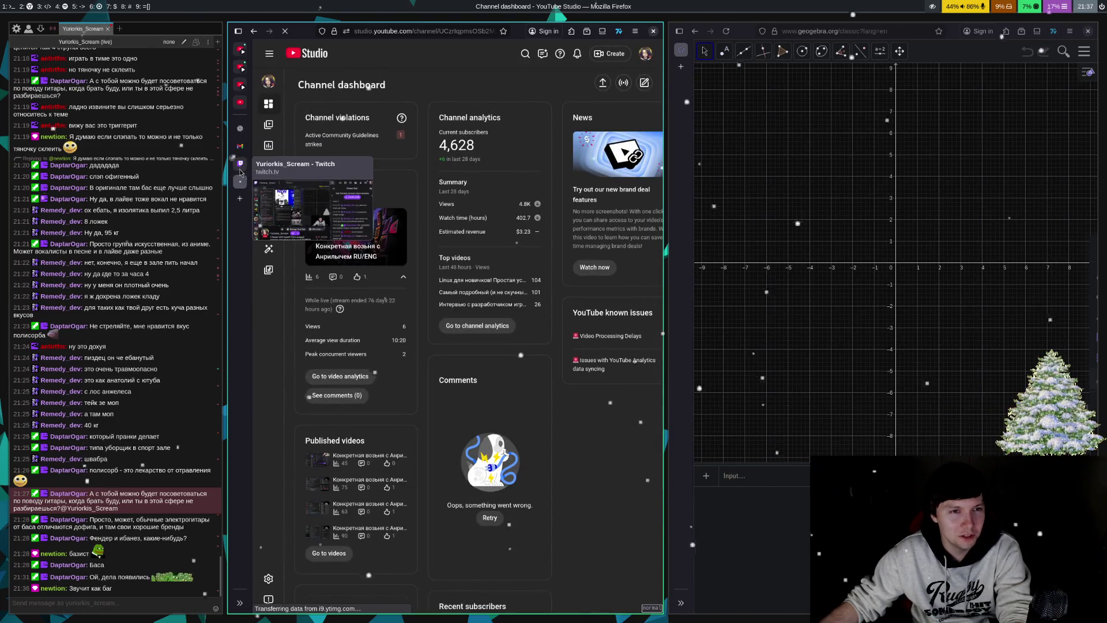
left_click(239, 128)
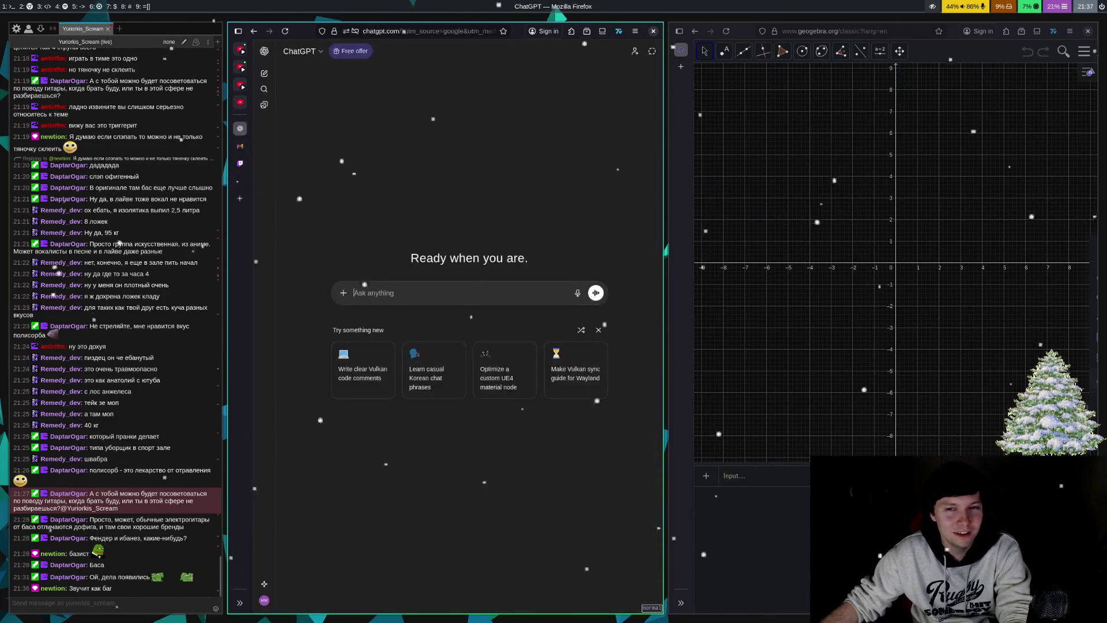
Swap window positions so GeoGebra gets more width, and close its apps panel
key("super+shift+Right")
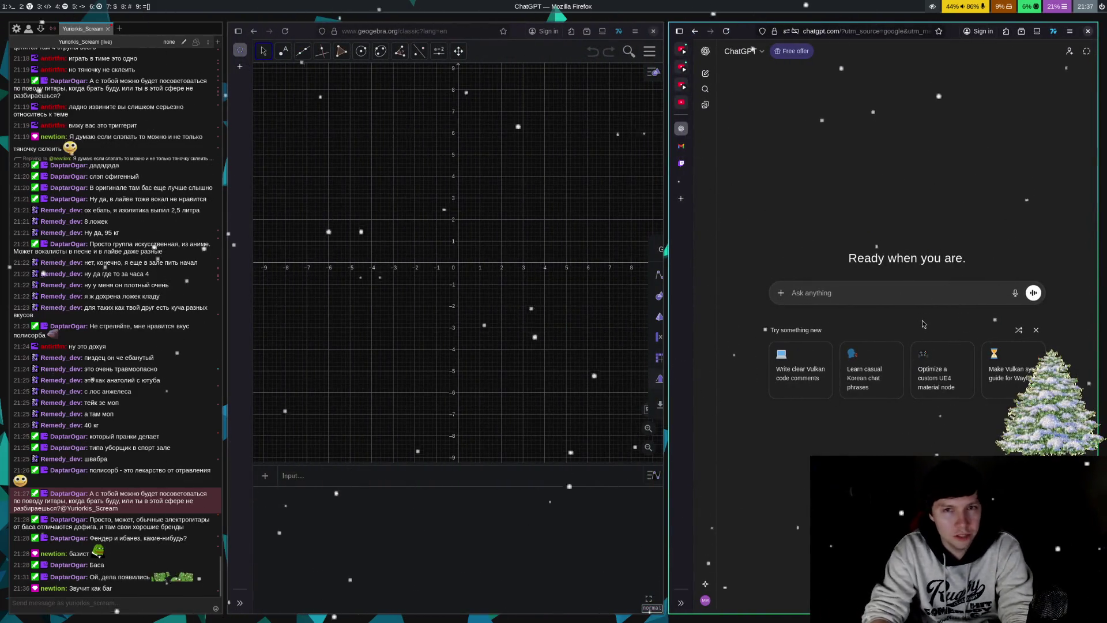
key("super+ctrl+Right")
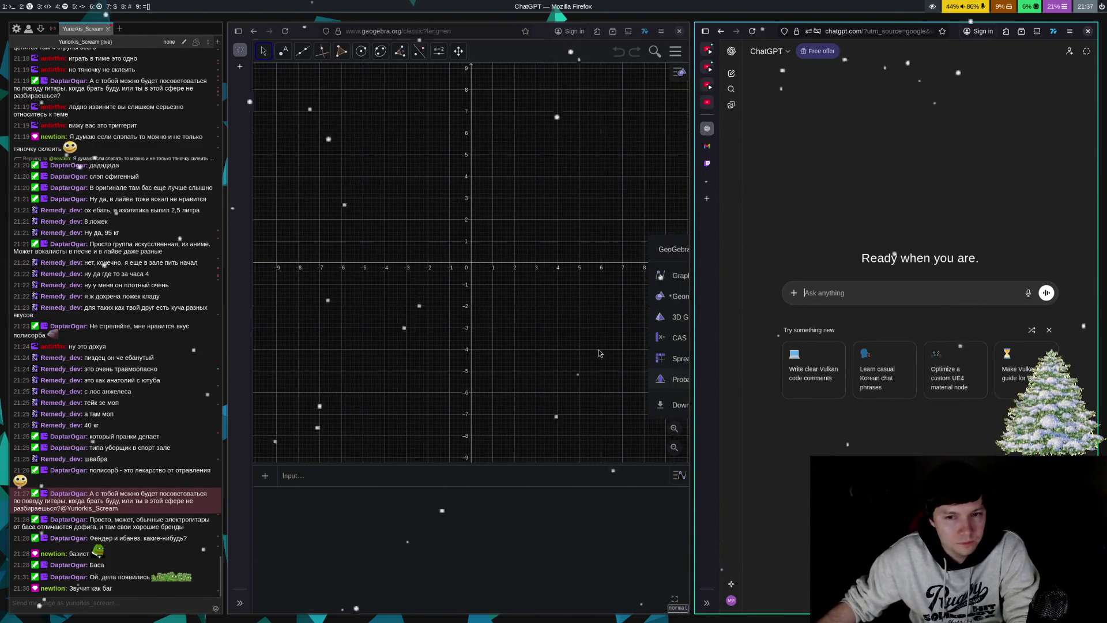
left_click(555, 327)
Recentre the axes and select the Circle with Center through Point tool
mouse_move(522, 254)
left_mouse_down()
mouse_move(493, 302)
mouse_move(473, 304)
mouse_move(529, 271)
left_mouse_up()
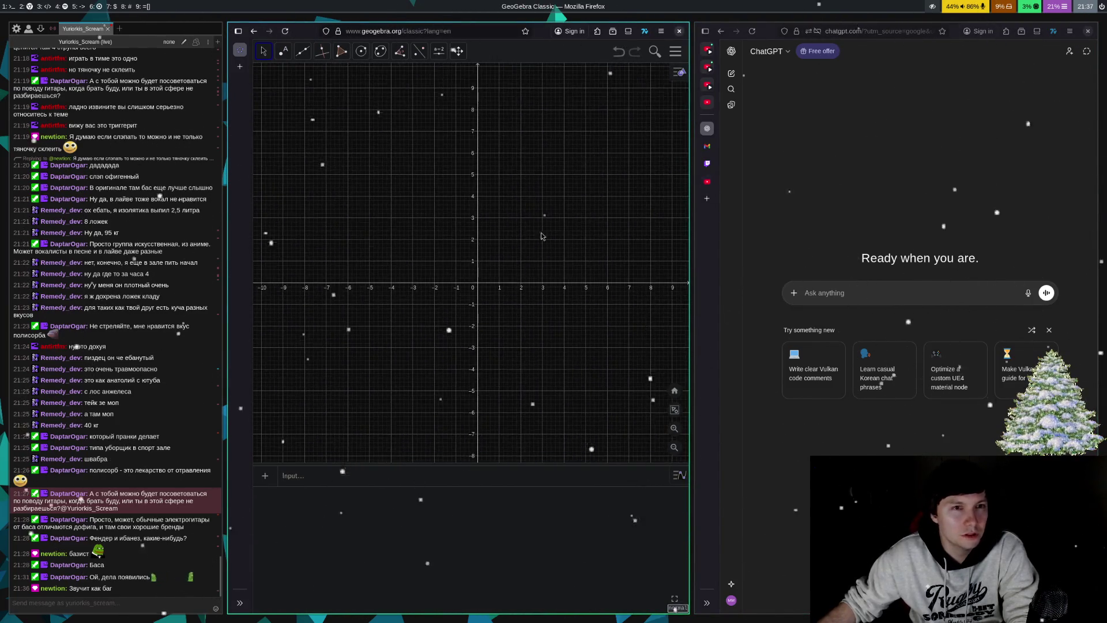
left_click(361, 52)
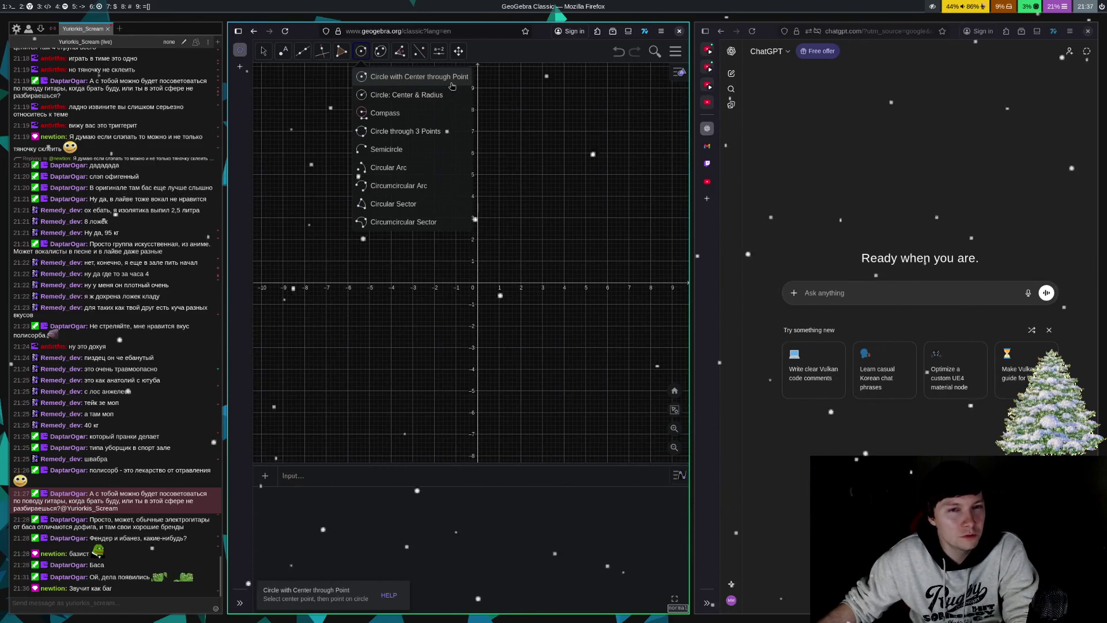
left_click(452, 85)
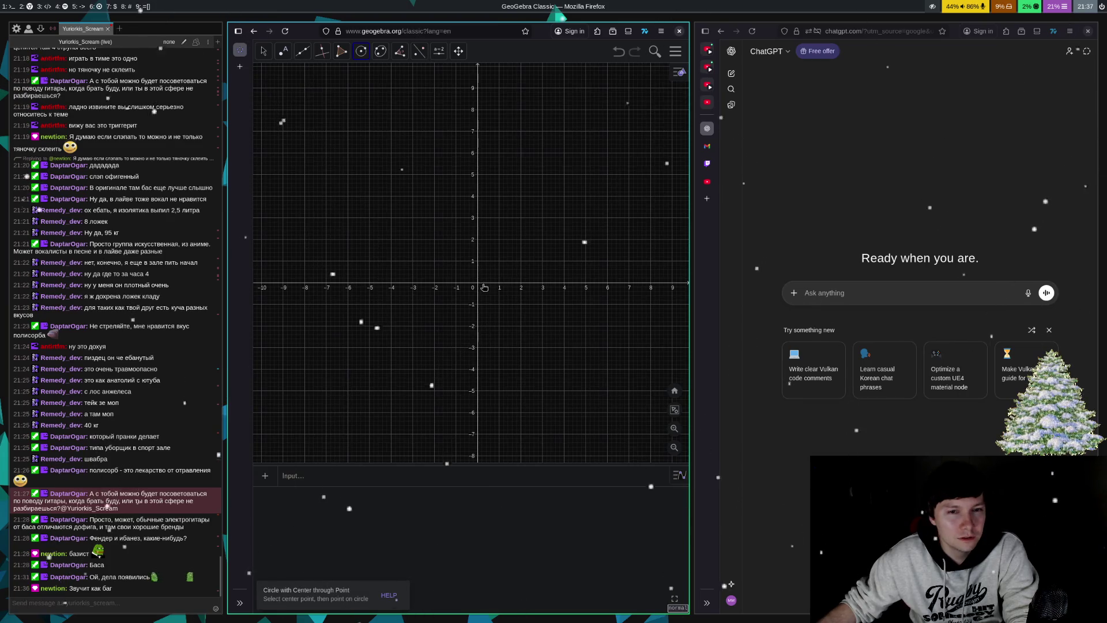
Draw a circle centred at origin A through B (2.31, 1.9), then undo it
left_click(481, 286)
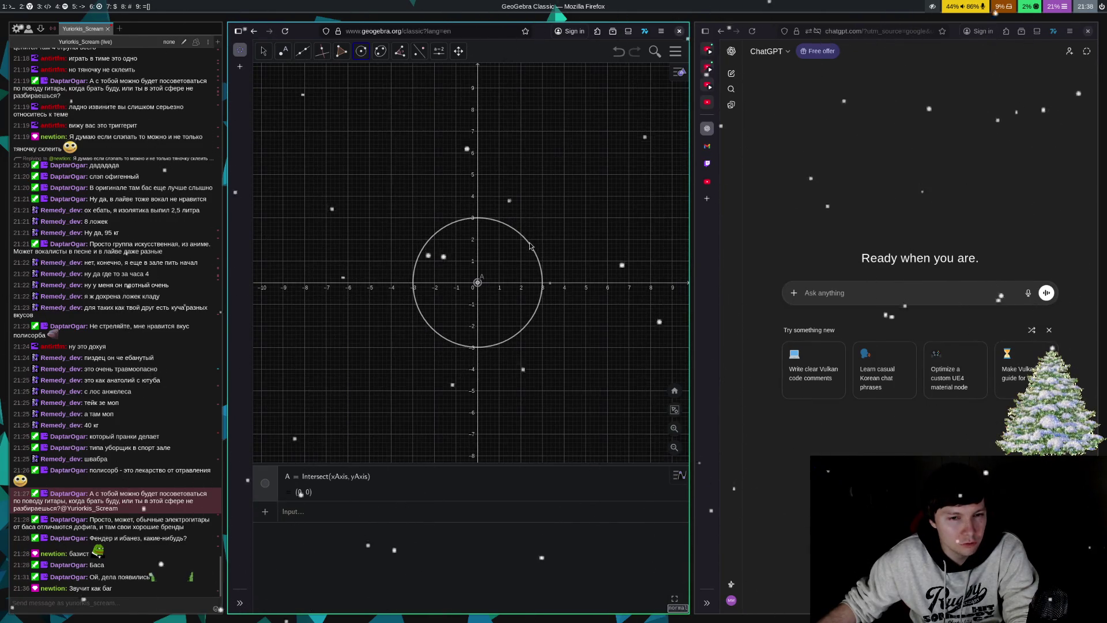
left_click(528, 241)
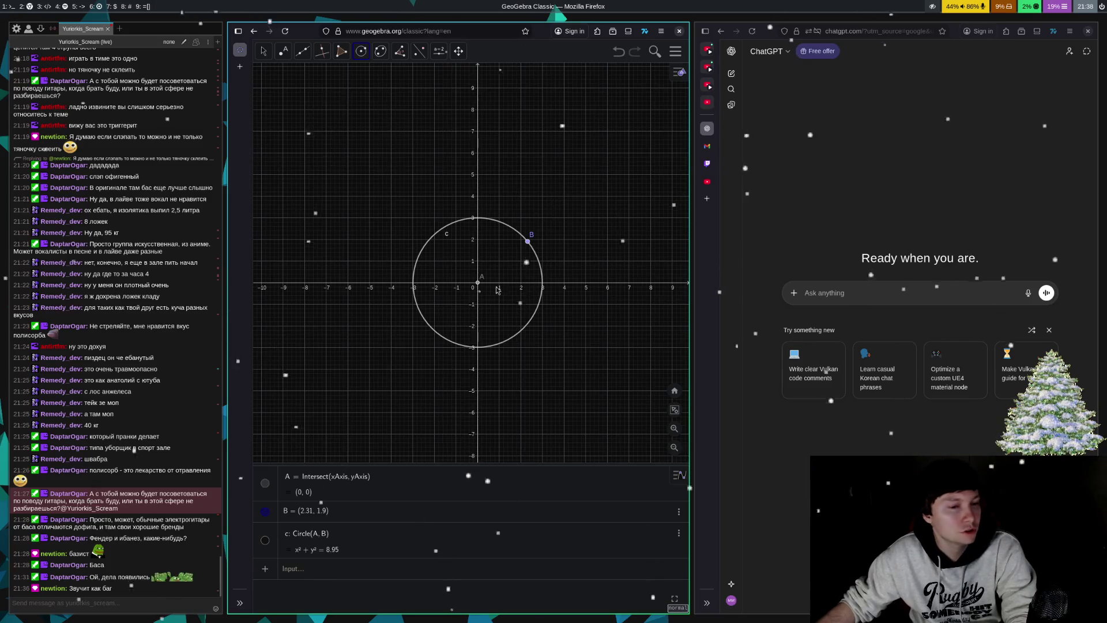
key("ctrl+z")
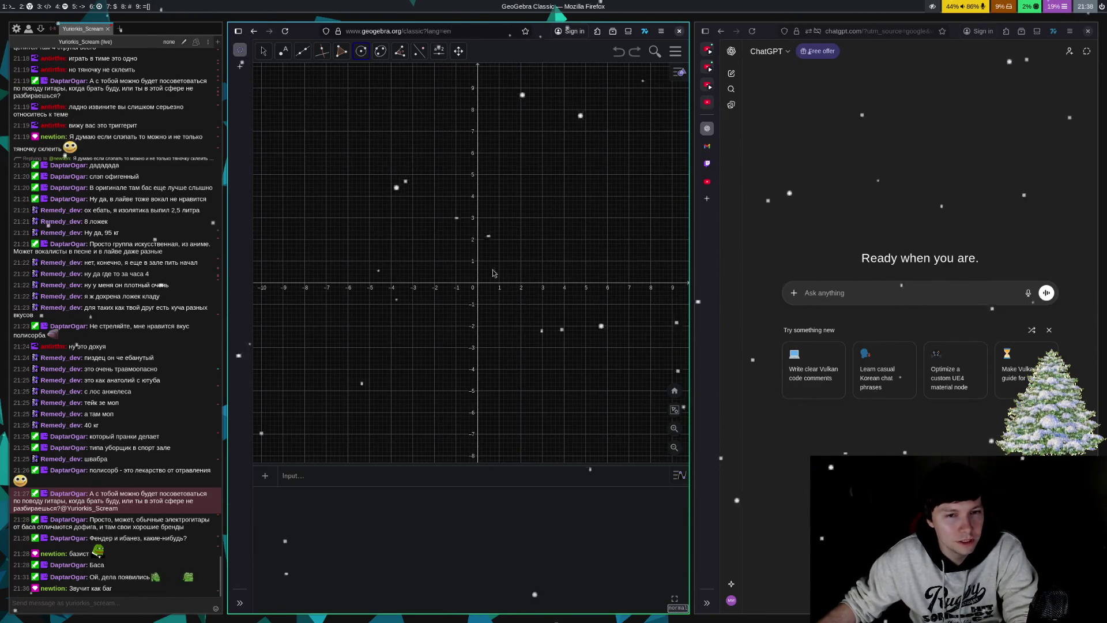
Zoom in on the graph and pan with the Move tool so the origin shifts right
scroll(547, 298, "up", 6)
scroll(547, 297, "up", 3)
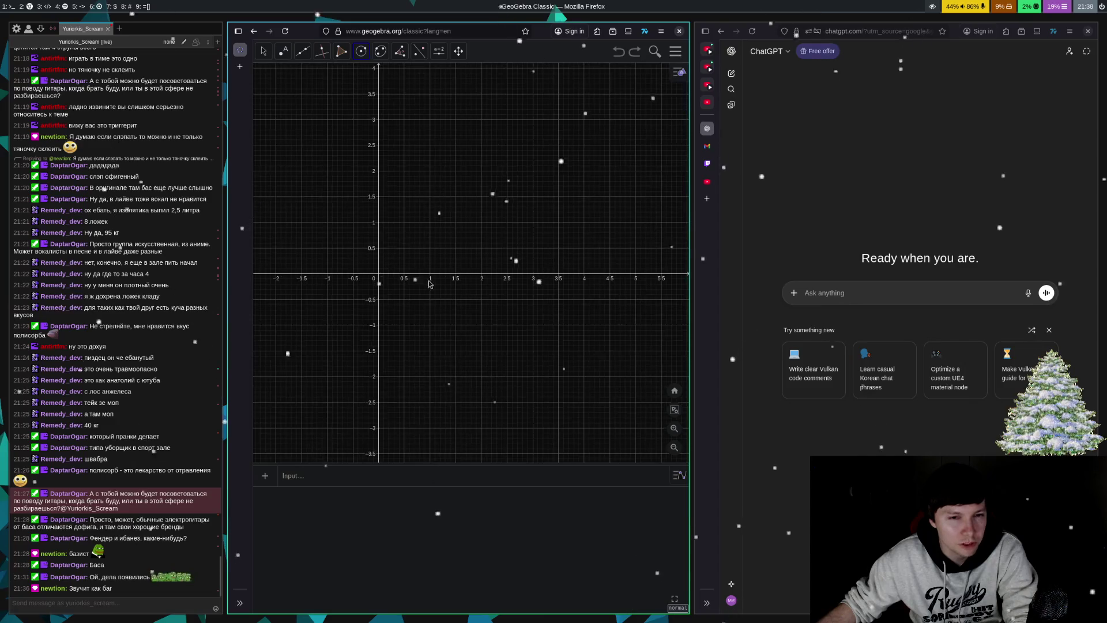
left_click(263, 51)
left_click(274, 76)
left_click(264, 50)
left_click(274, 76)
left_click_drag(403, 271, 511, 267)
Zoom further until the axes step by 0.2, keeping the origin centred
scroll(559, 264, "up", 4)
left_click_drag(507, 308, 531, 313)
scroll(531, 314, "up", 2)
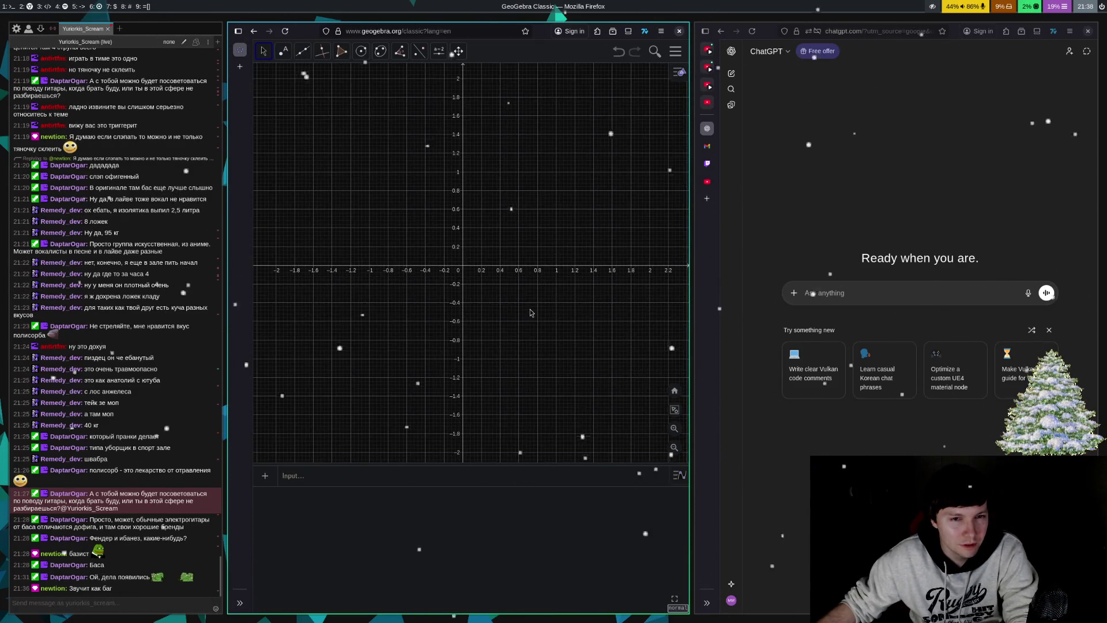
scroll(532, 313, "up", 1)
left_click(360, 55)
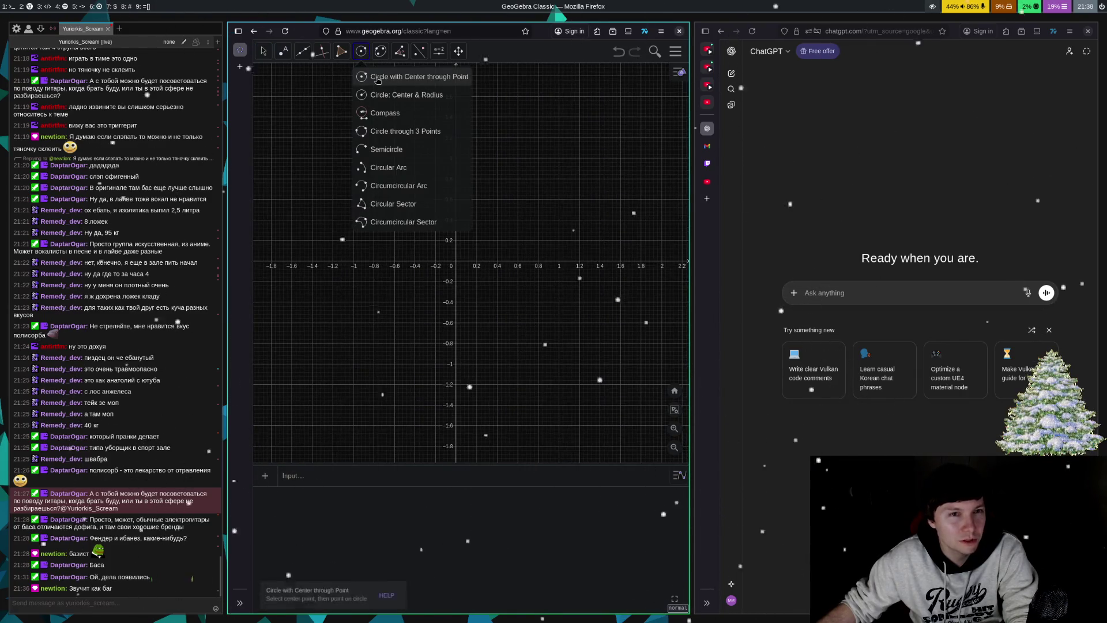
Draw circle x² + y² = 0.99 at the origin through B (0.85, 0.53), then pick the Vector tool
left_click(406, 76)
left_click(456, 261)
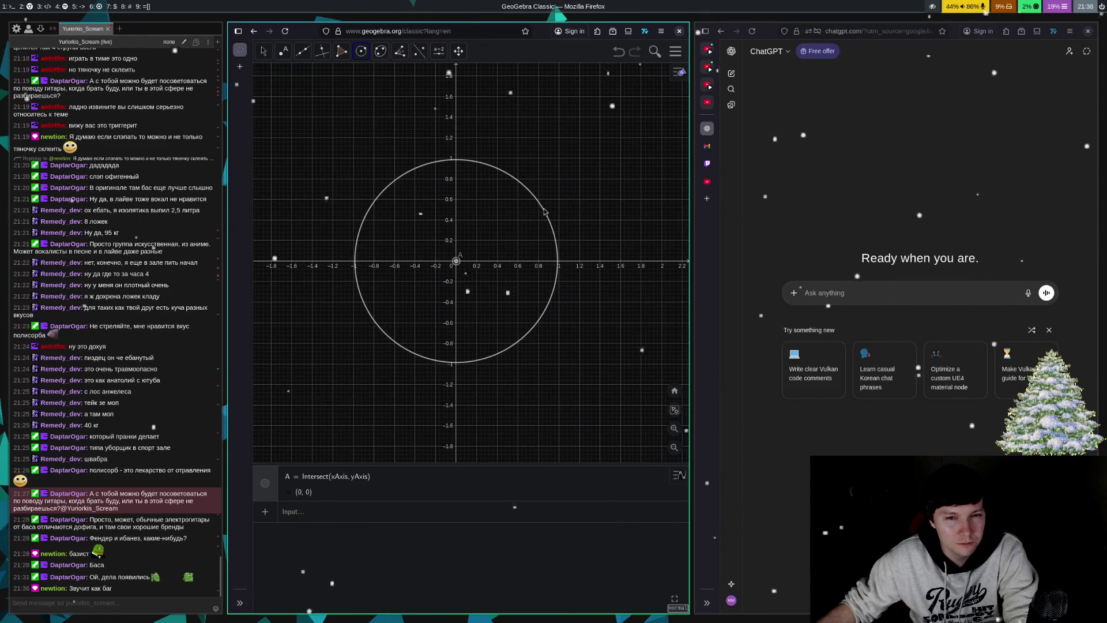
left_click(542, 206)
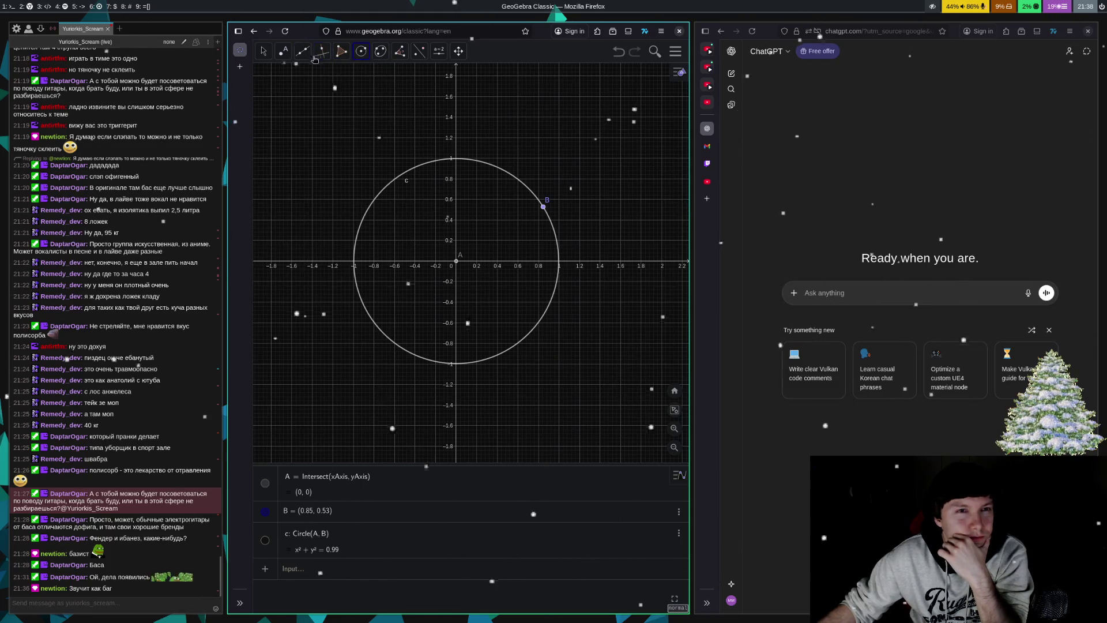
left_click(304, 58)
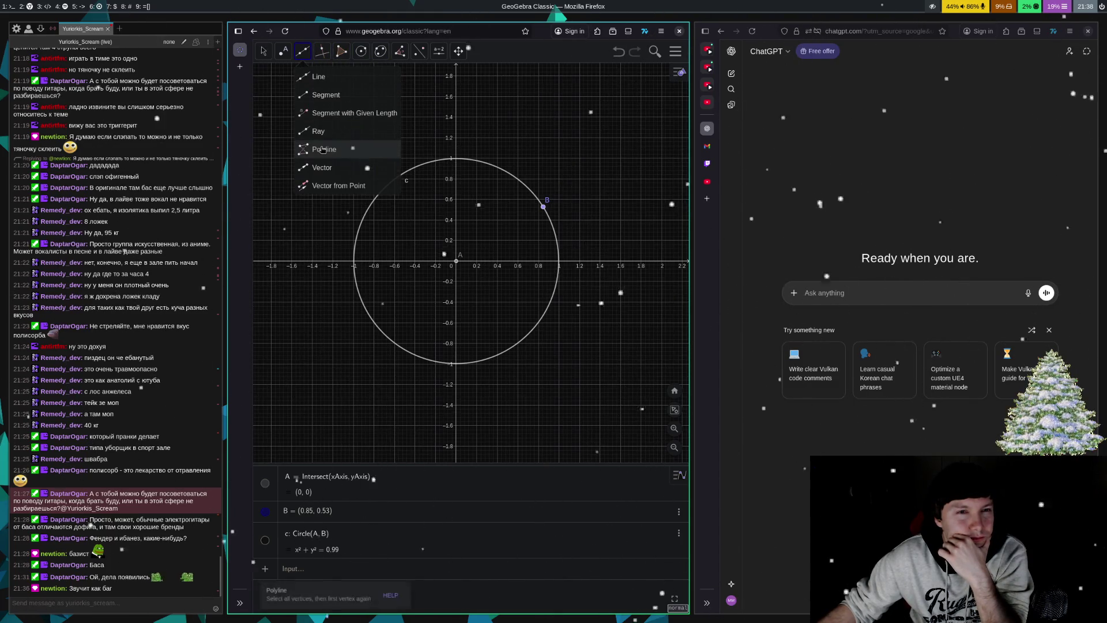
left_click(328, 173)
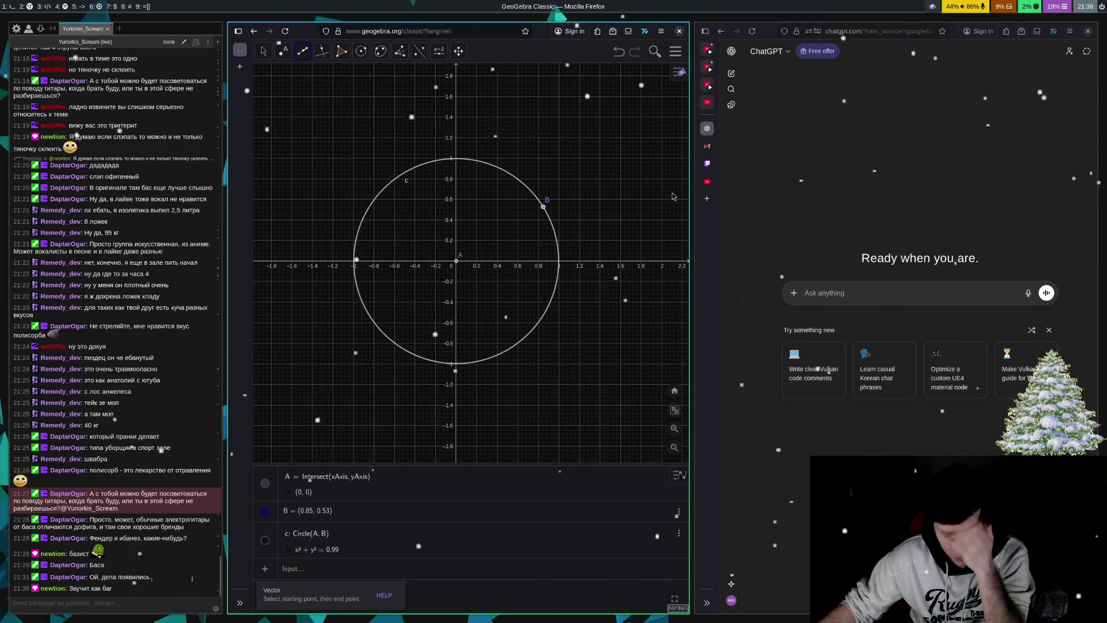
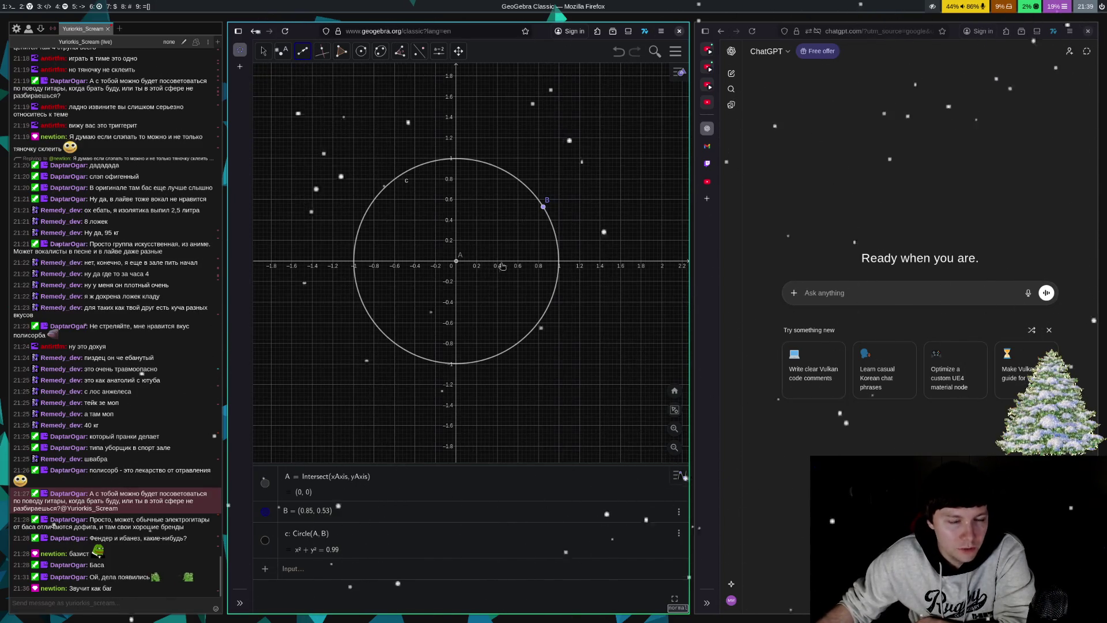
Draw vector u from origin A to point B (0.85, 0.53) on the unit circle
left_click(459, 264)
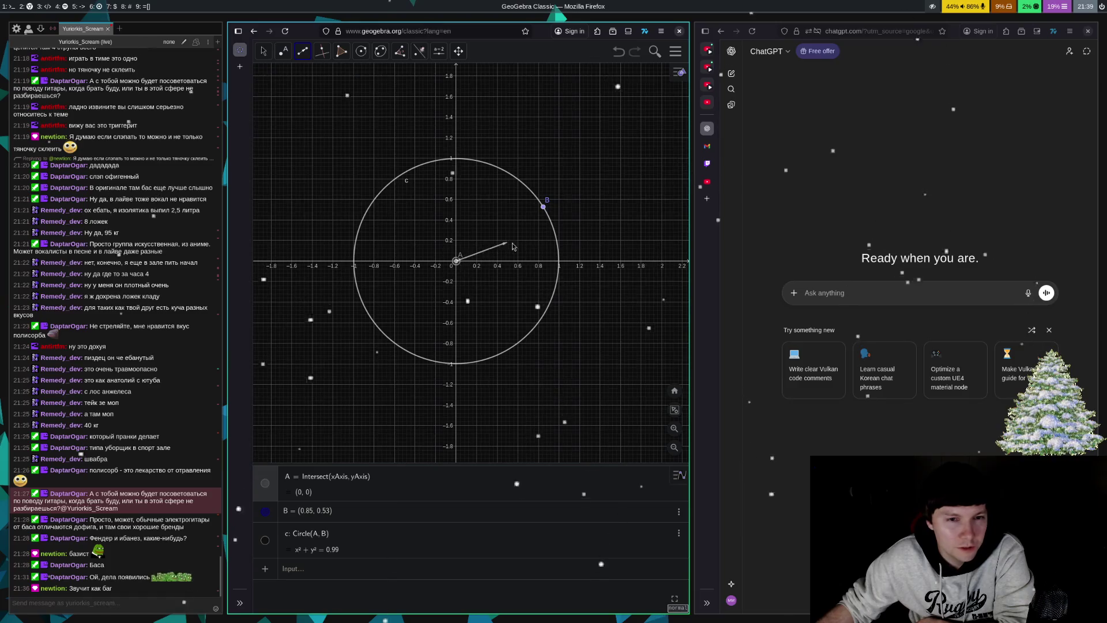
left_click(545, 212)
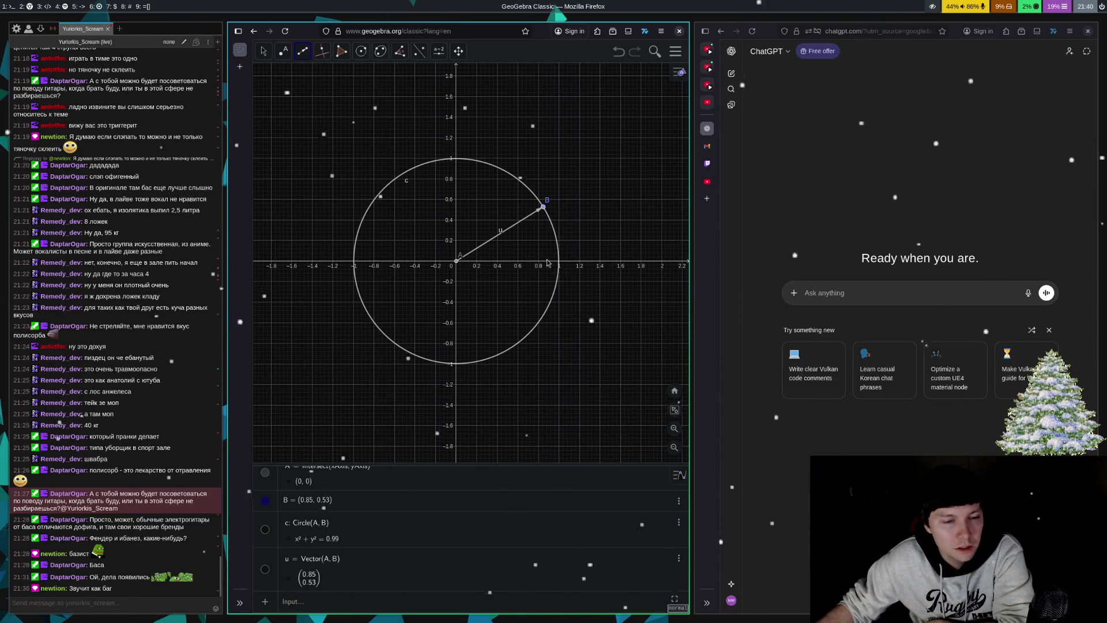
left_click(547, 211)
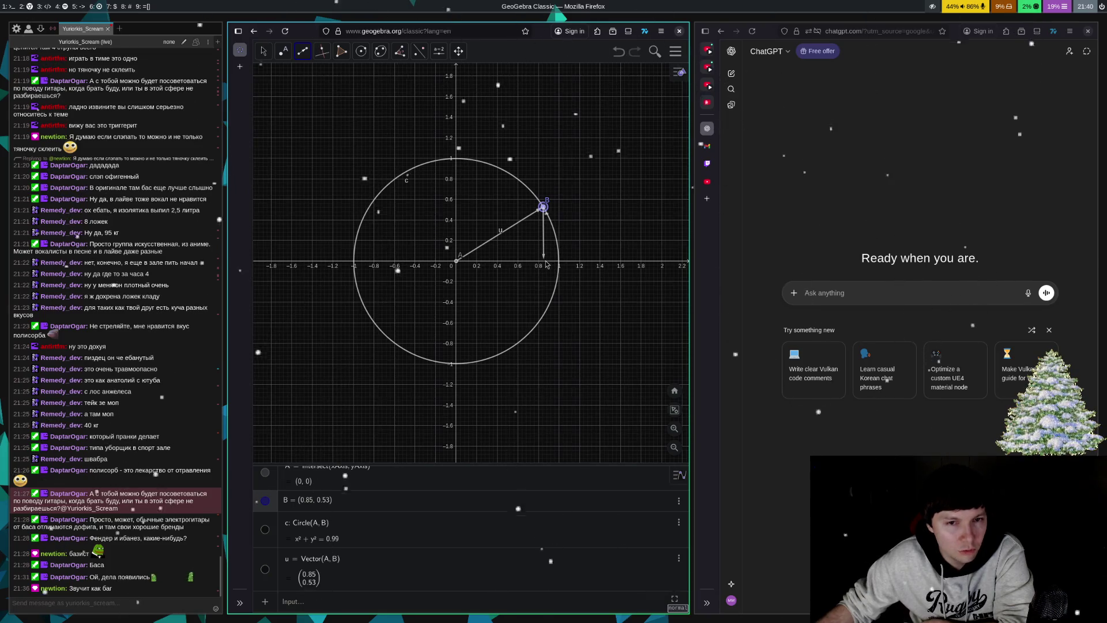
Add vector v from B down to C on the x-axis and w from D on the y-axis to B
left_click(544, 260)
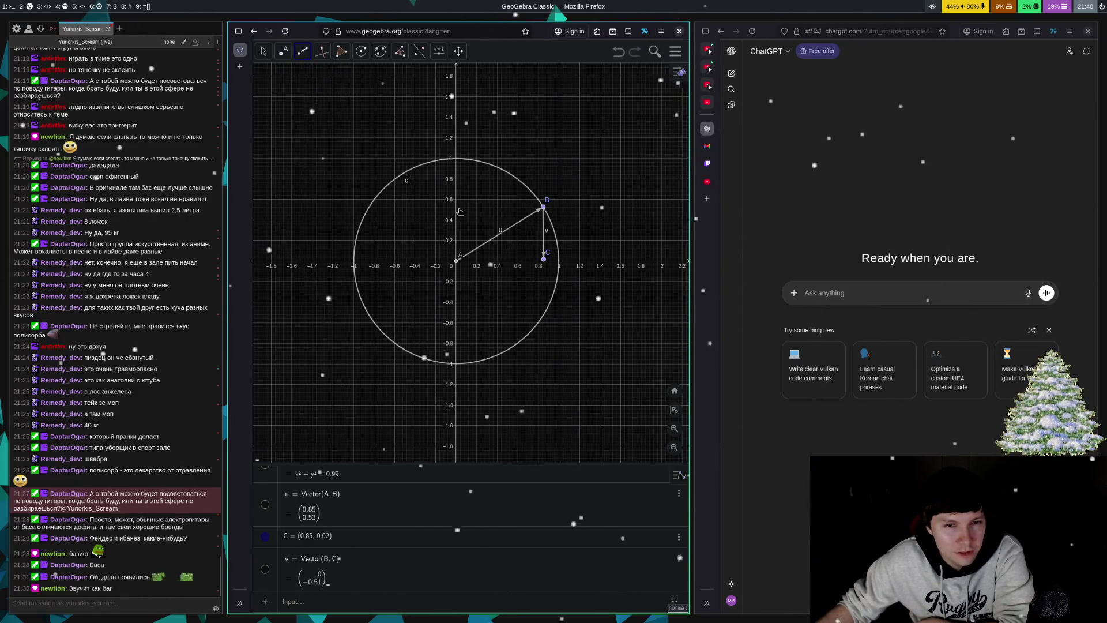
left_click(456, 208)
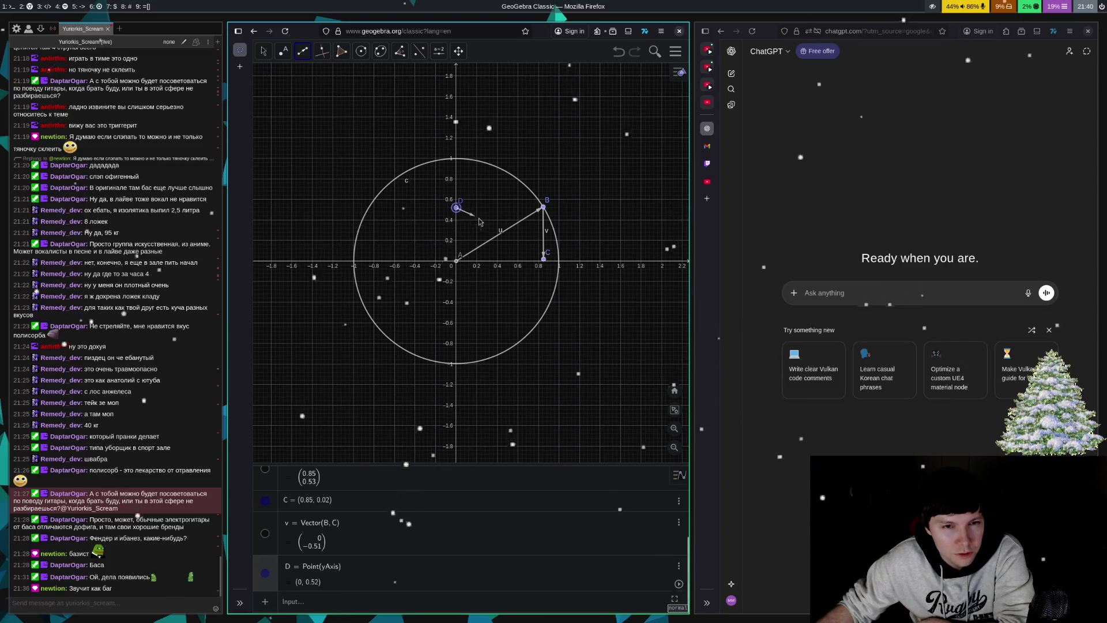
left_click(542, 207)
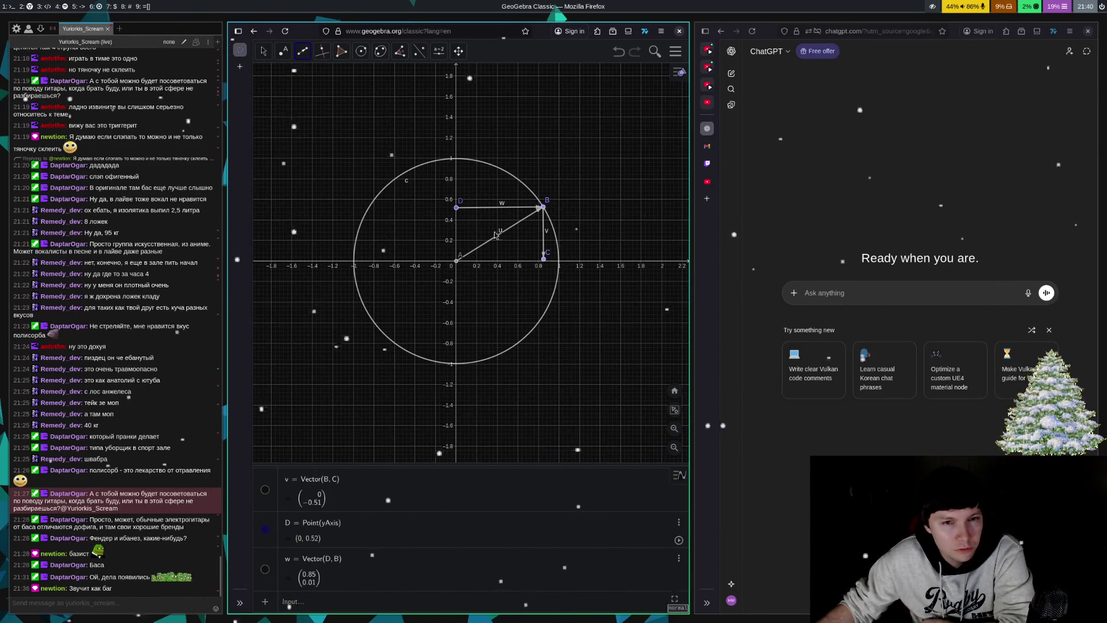
left_click(264, 50)
mouse_move(361, 50)
left_click(263, 51)
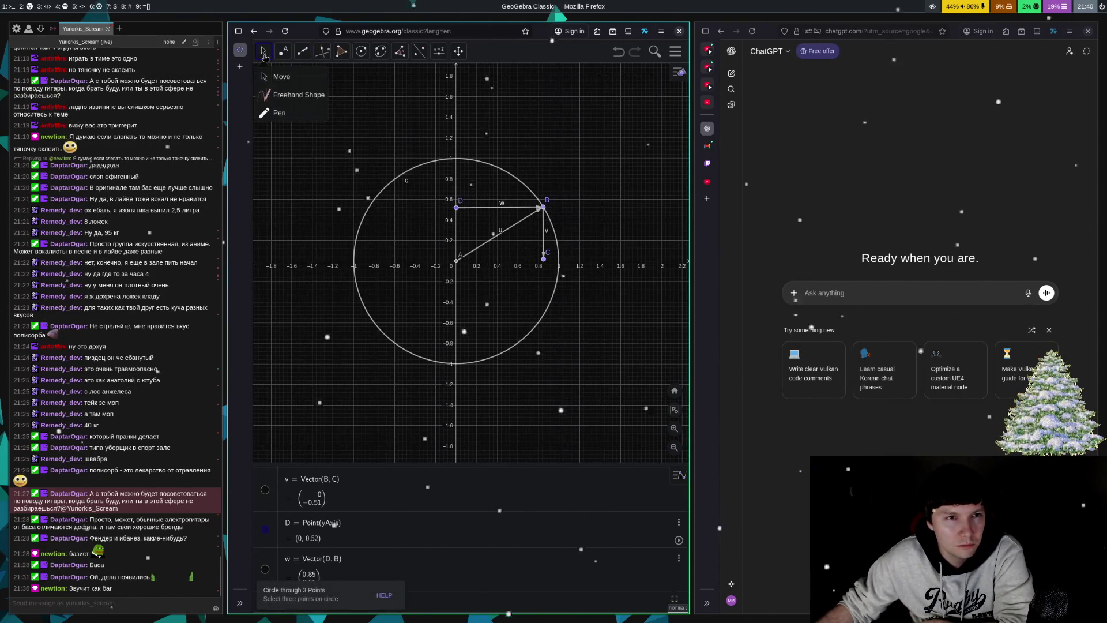
Undo an accidental drag of point B and reselect the Vector tool
mouse_move(542, 207)
left_mouse_down()
mouse_move(528, 181)
mouse_move(538, 180)
mouse_move(533, 222)
mouse_move(509, 171)
mouse_move(607, 217)
left_mouse_up()
key("ctrl+z")
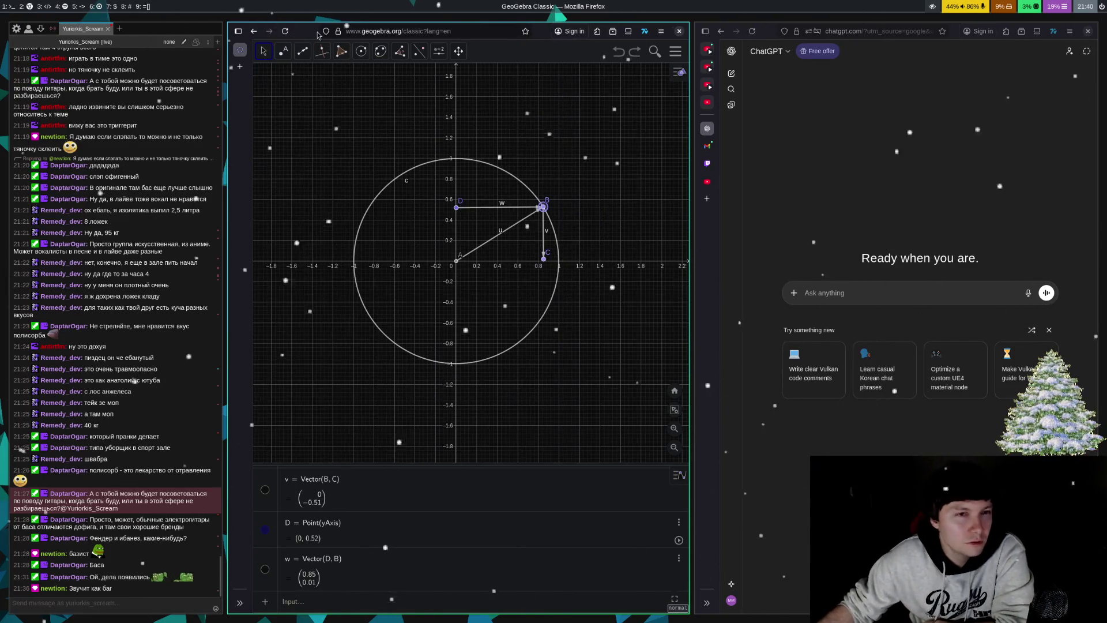
left_click(301, 51)
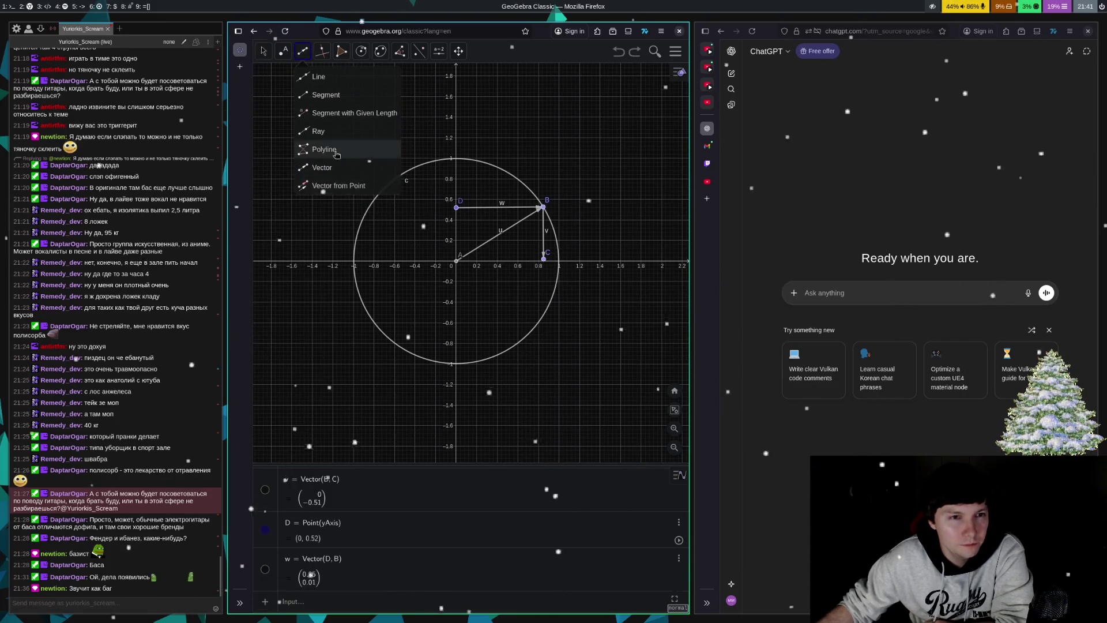
left_click(320, 167)
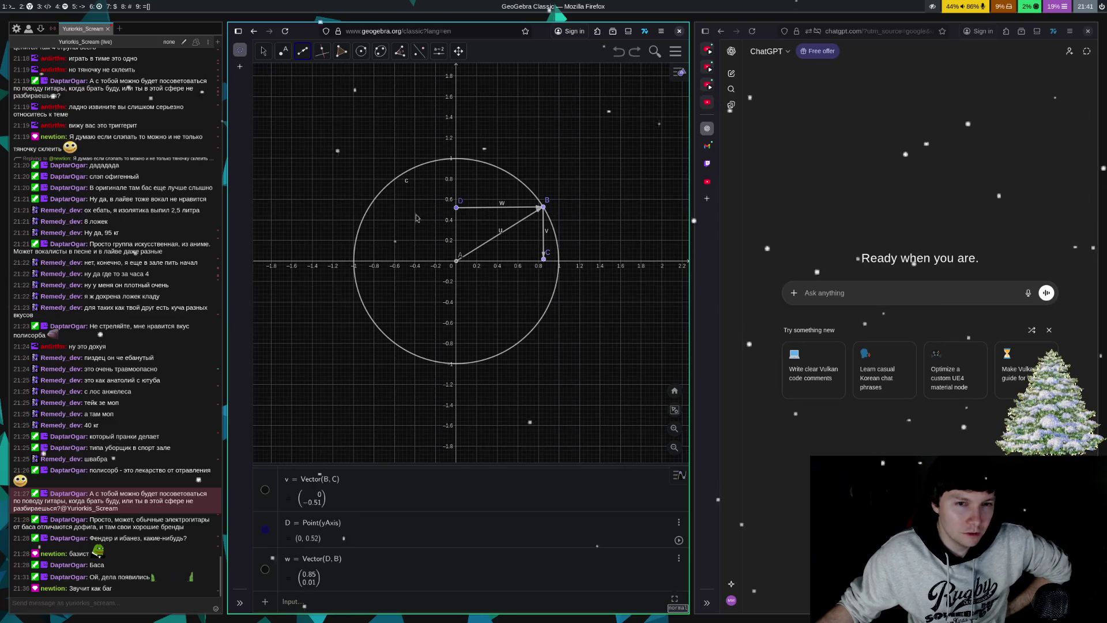
left_click(302, 50)
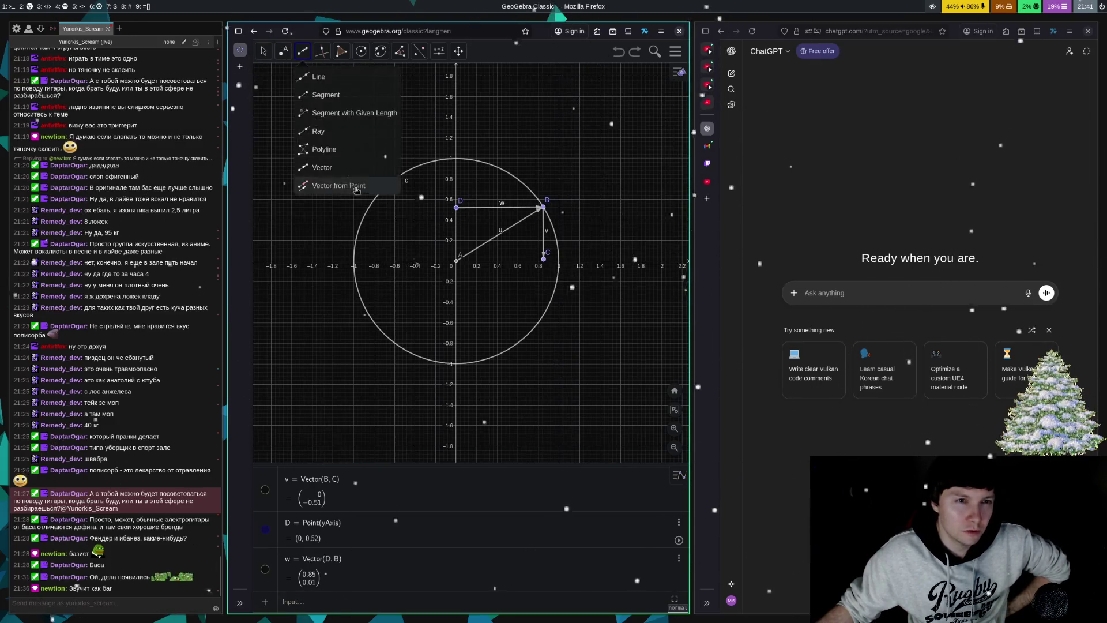
left_click(323, 167)
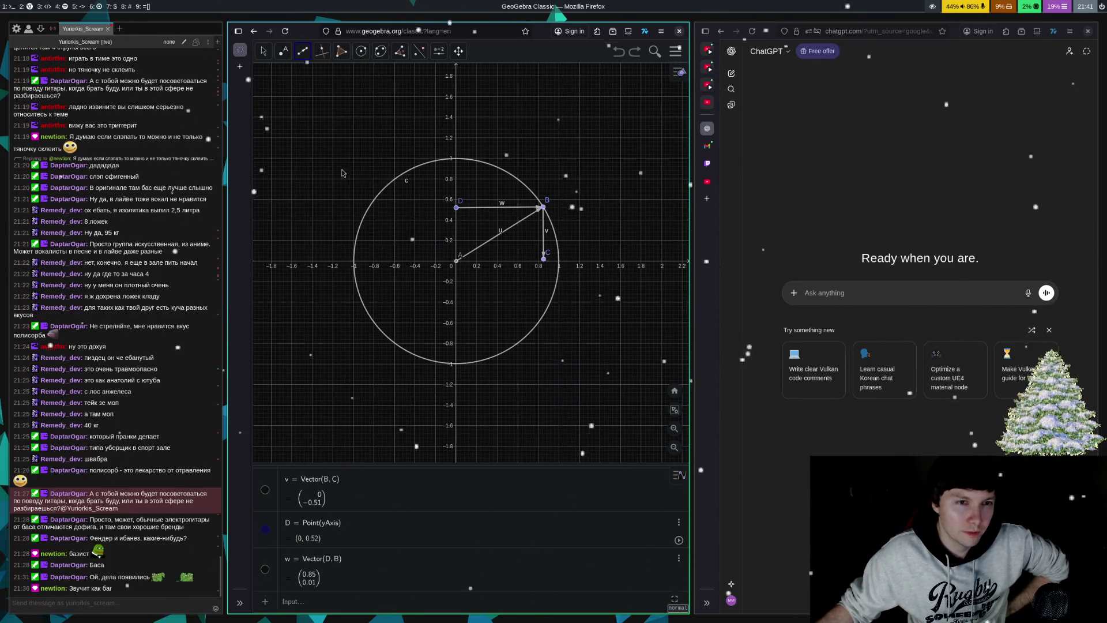
Draw a vector from A to new circle point E, plus component vectors b to F and d to G
left_click(458, 263)
left_click(498, 168)
left_click(497, 169)
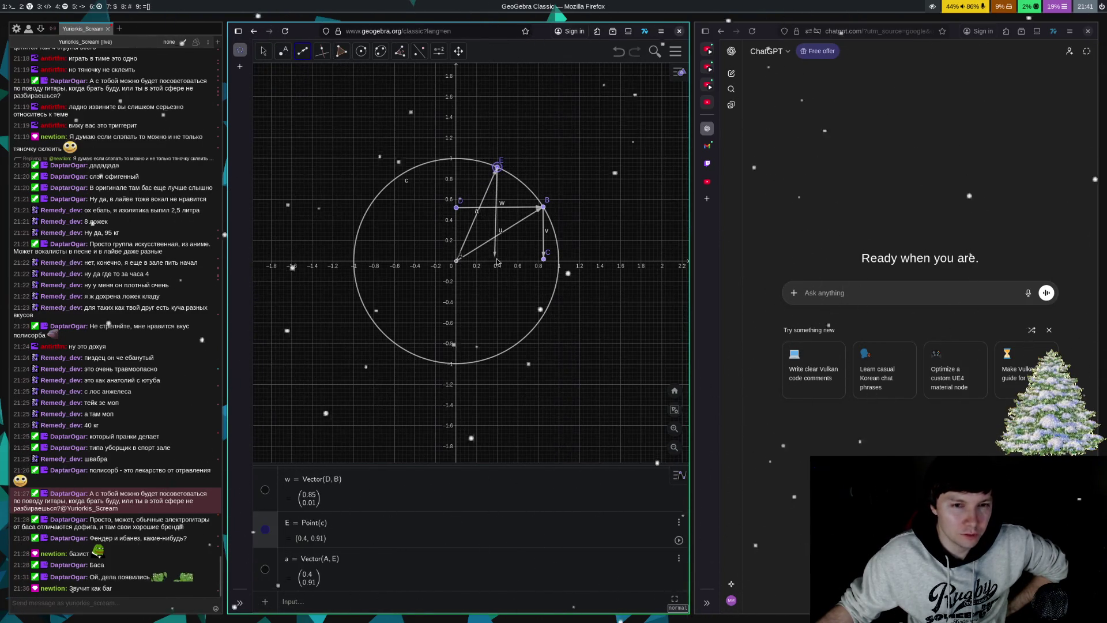
left_click(497, 261)
left_click(497, 167)
left_click(456, 167)
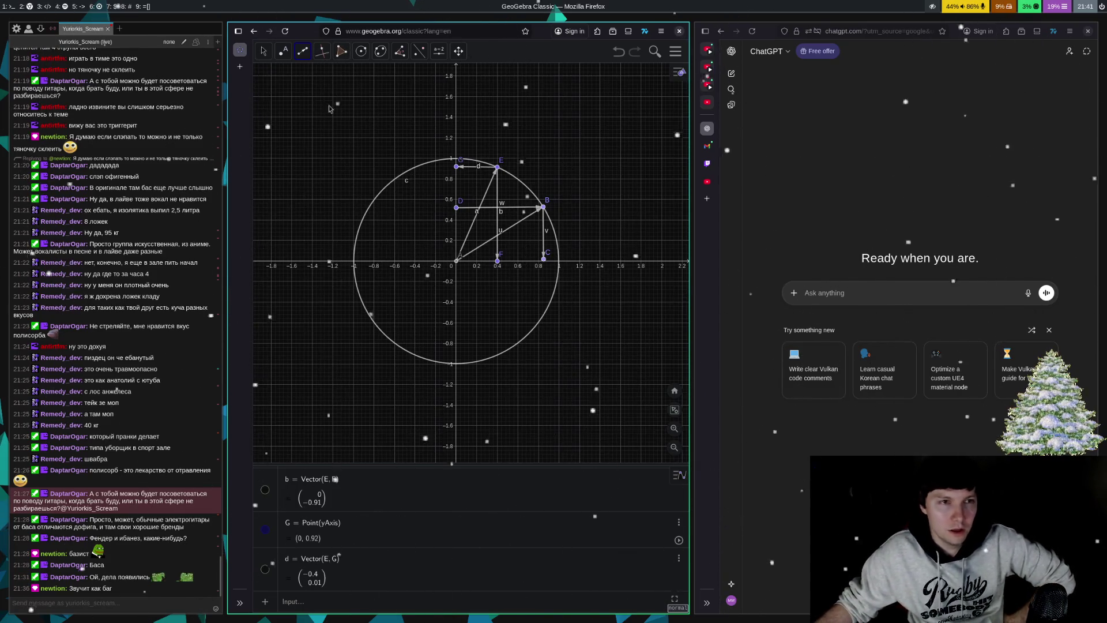
left_click(263, 51)
left_click(274, 85)
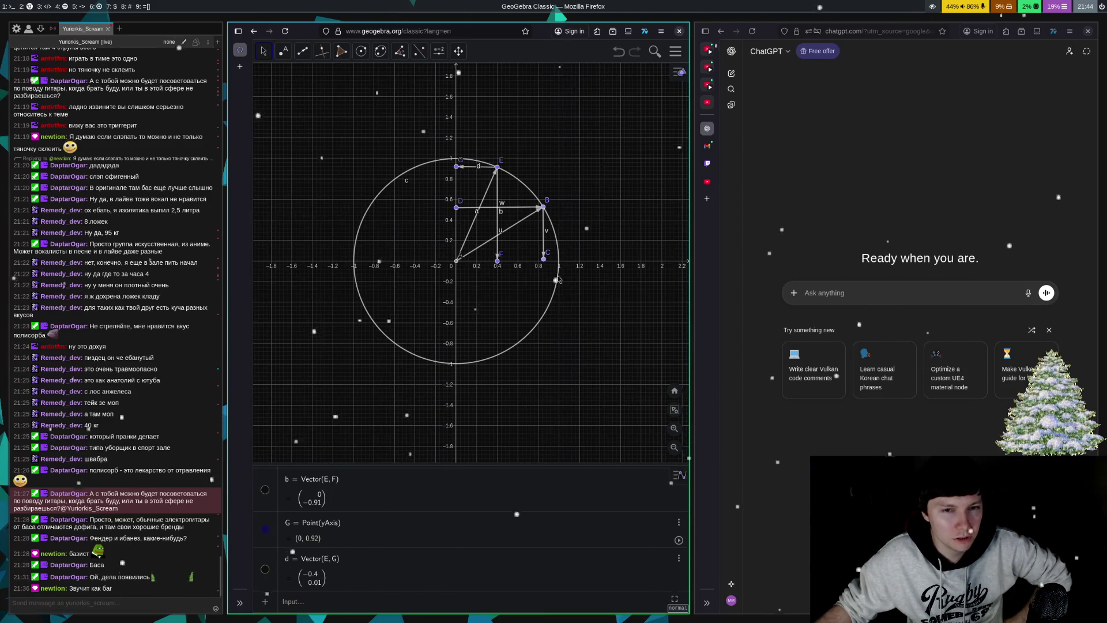
left_click(823, 295)
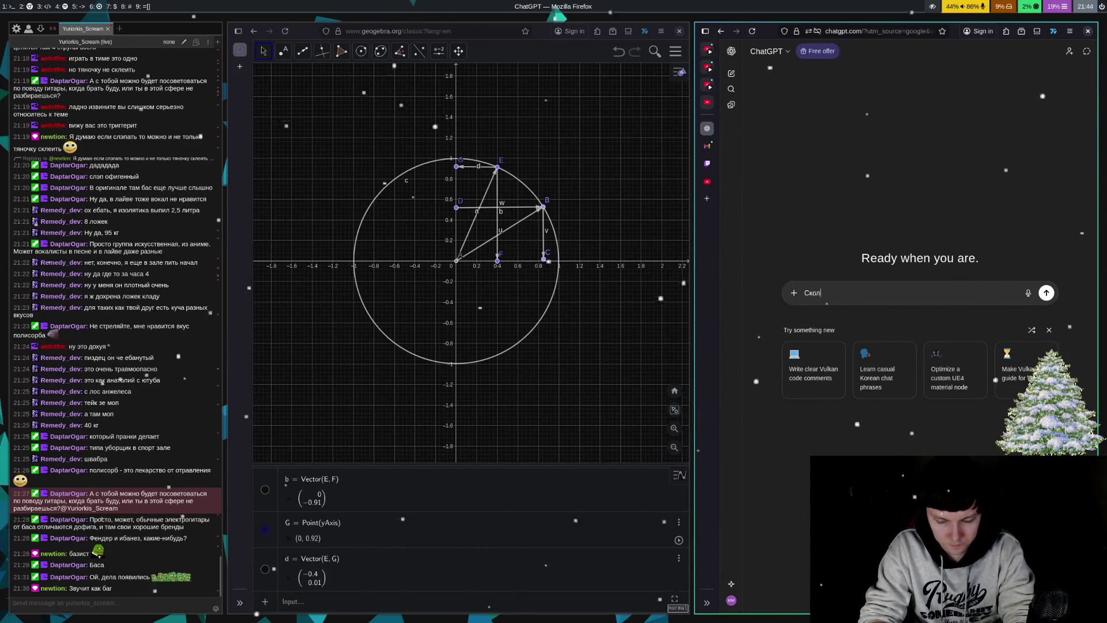
Ask ChatGPT, in Russian, what the cosine of 0.5 radians equals and send it
type("дет")
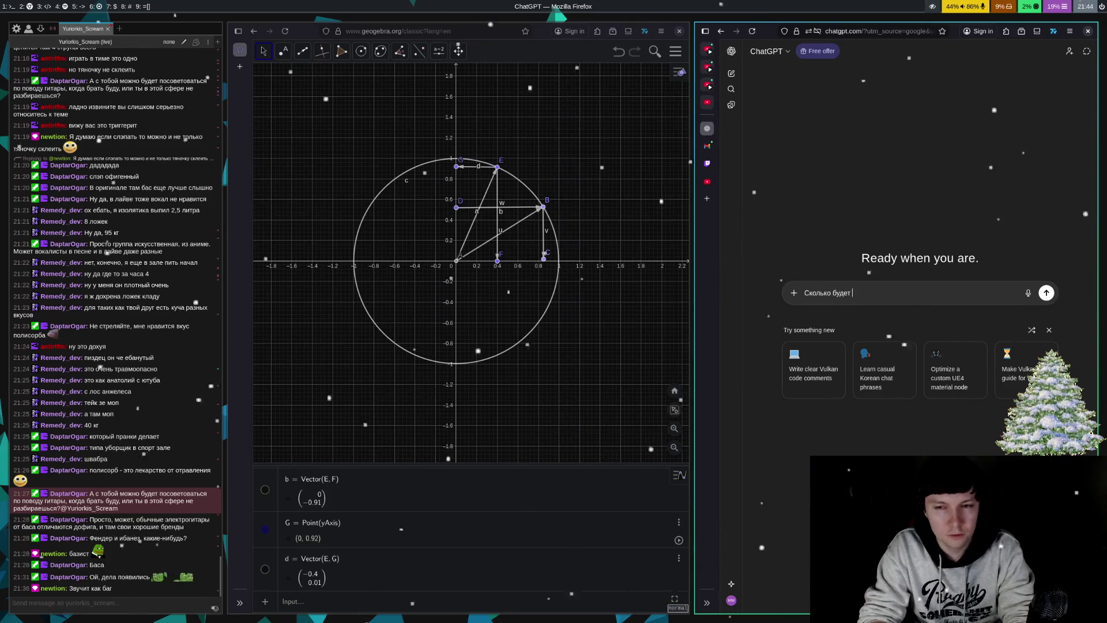
key("BackSpace")
key("BackSpace")
key("BackSpace")
type("яч")
key("BackSpace")
key("BackSpace")
type("чему будте равен косинус ")
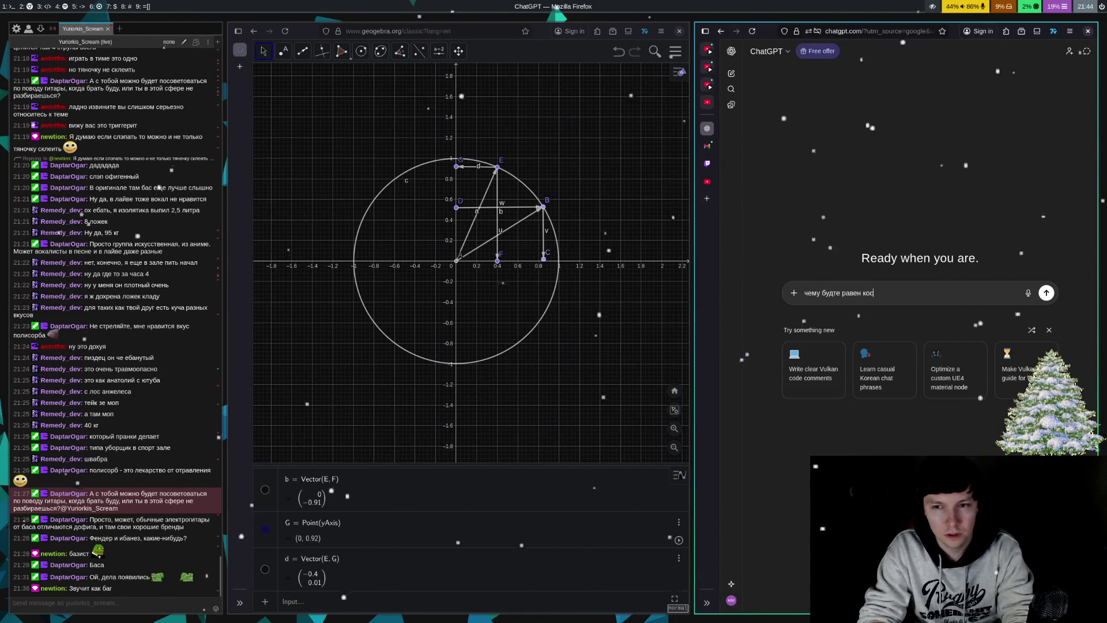
type("0ю5")
key("BackSpace")
type(".5 да")
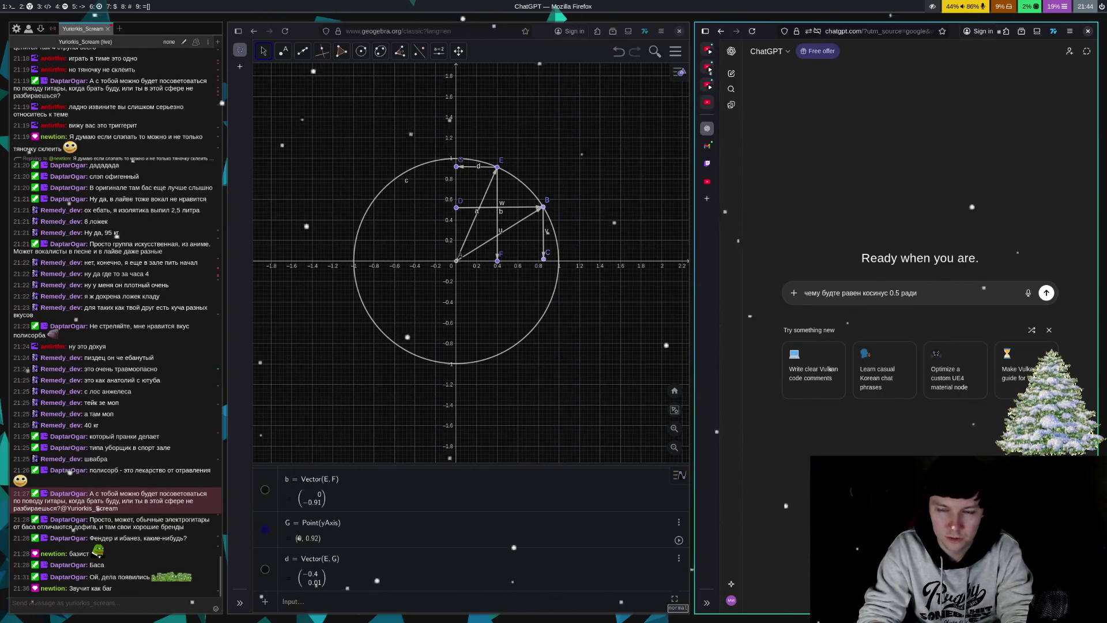
key("Return")
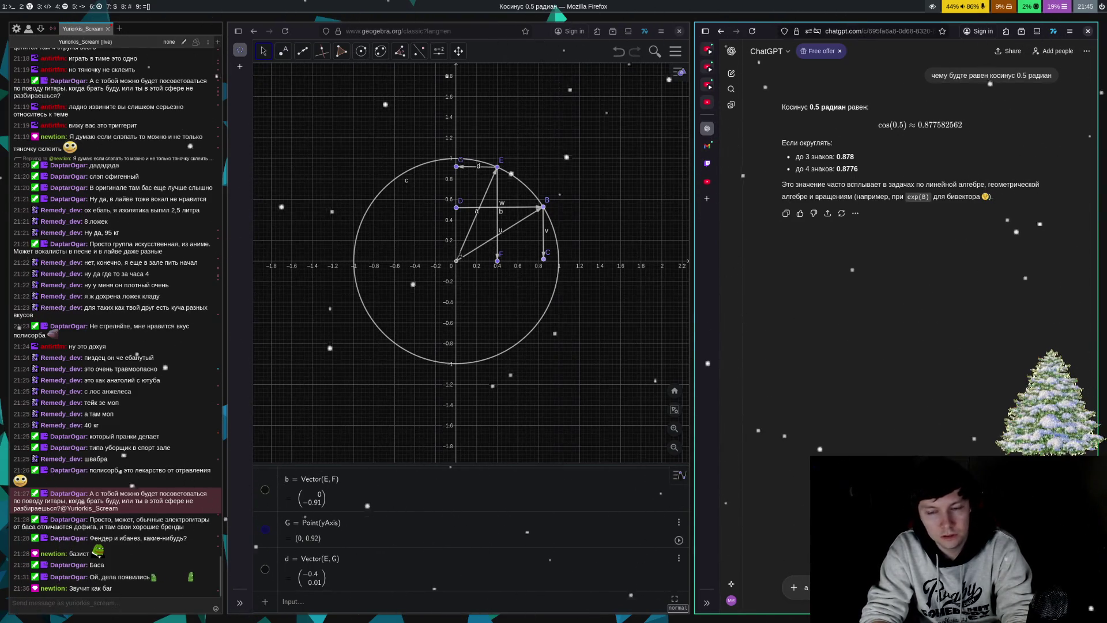
Scroll down to read ChatGPT's cos(1.1) answer, about 0.4536 (0.454)
scroll(911, 230, "down", 5)
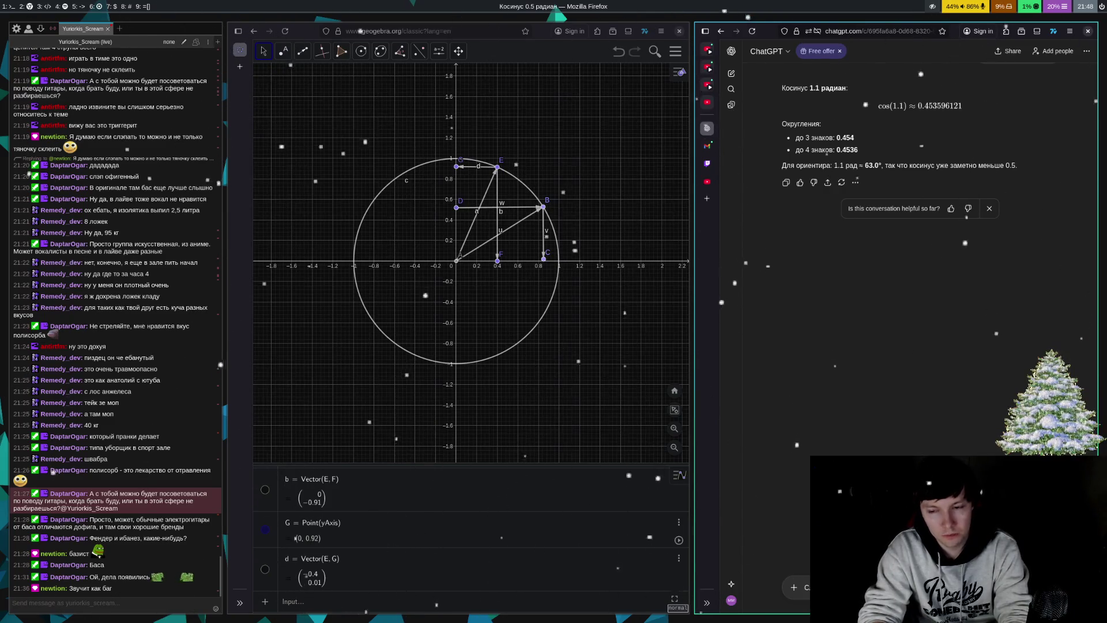
Type a Russian follow-up question about the scalar product of unit vector components
type("Слуша ")
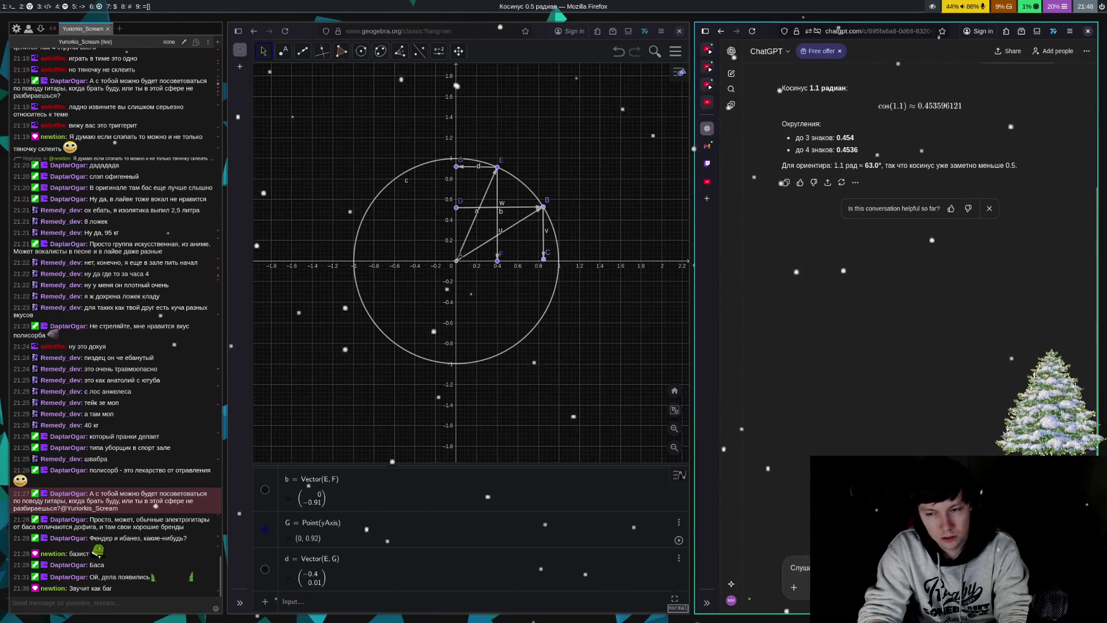
type("скаляр")
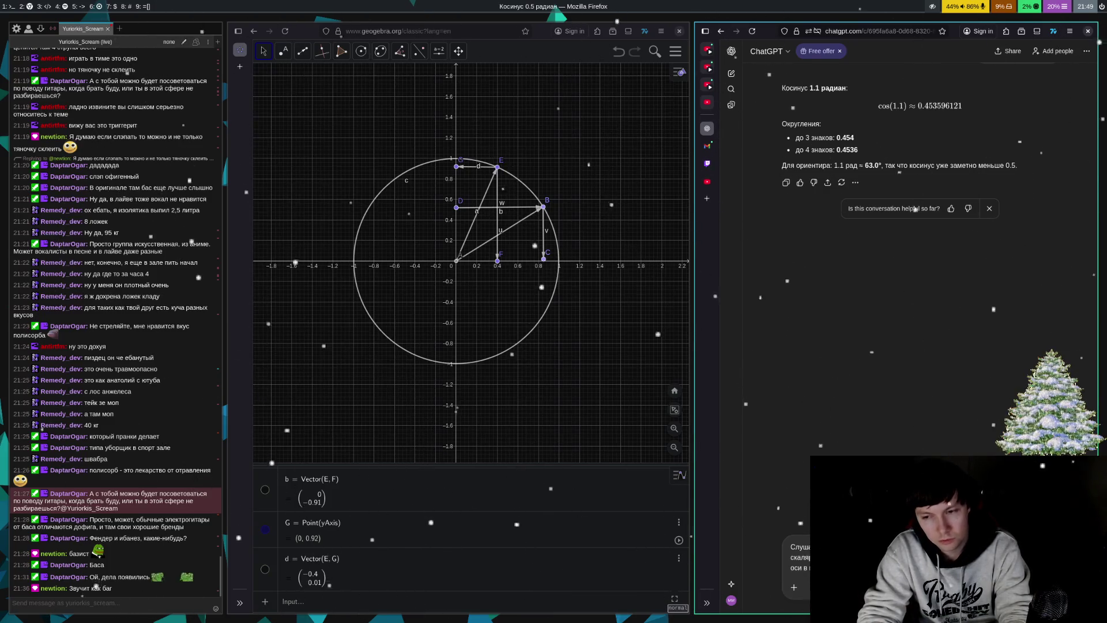
type("берем")
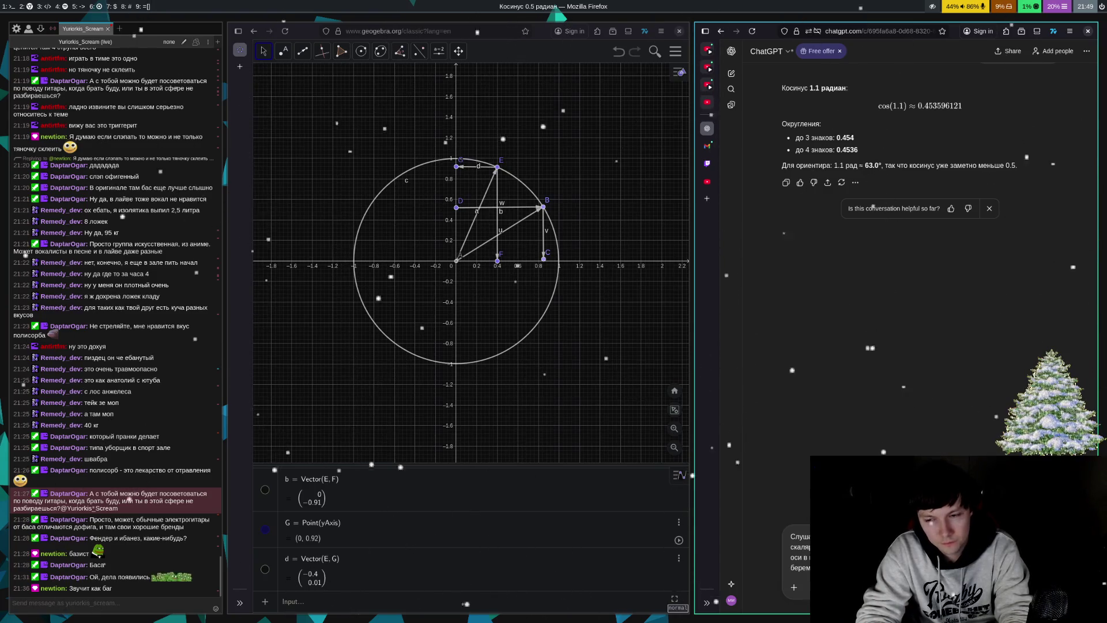
type("компо")
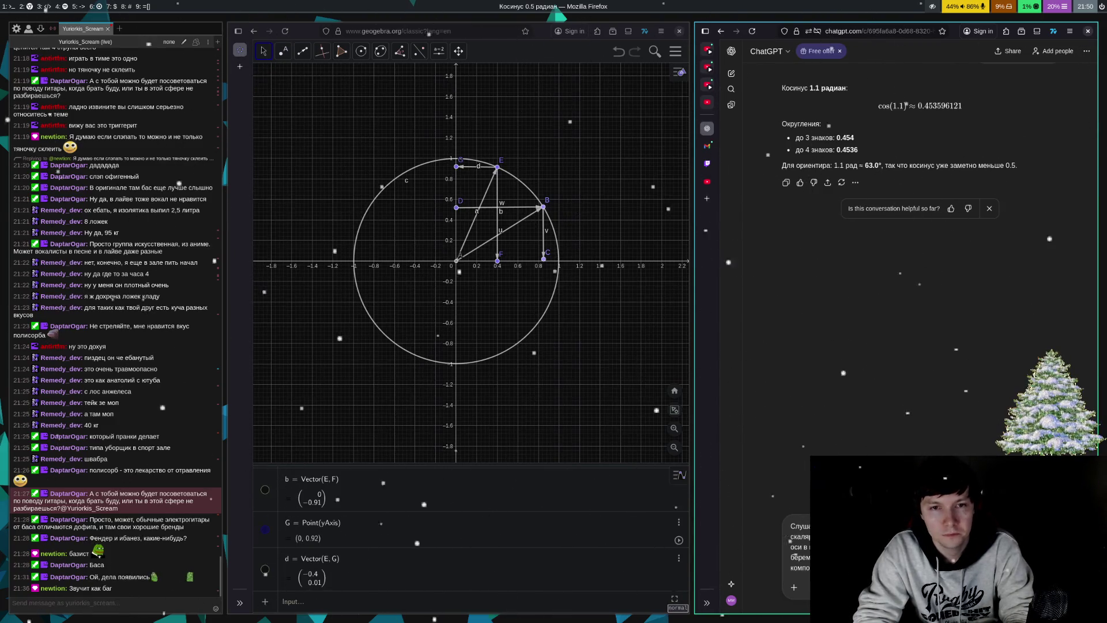
key("BackSpace")
key("BackSpace")
key("BackSpace")
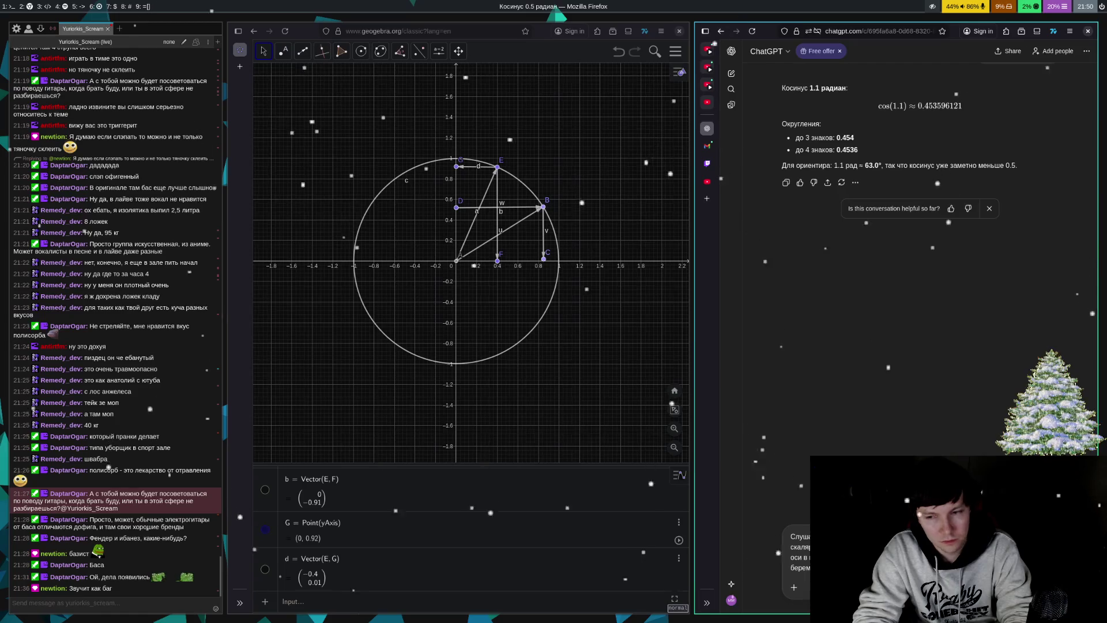
type("на еди")
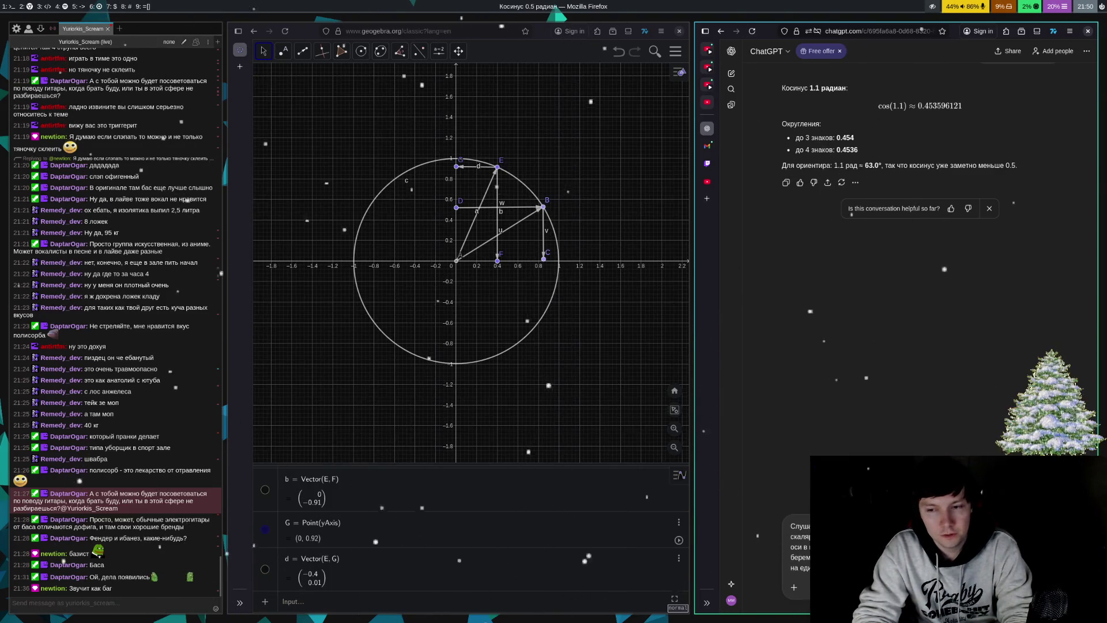
Scroll up through ChatGPT's reply explaining a·b = |a||b|cosθ for unit vectors
scroll(1012, 296, "up", 3)
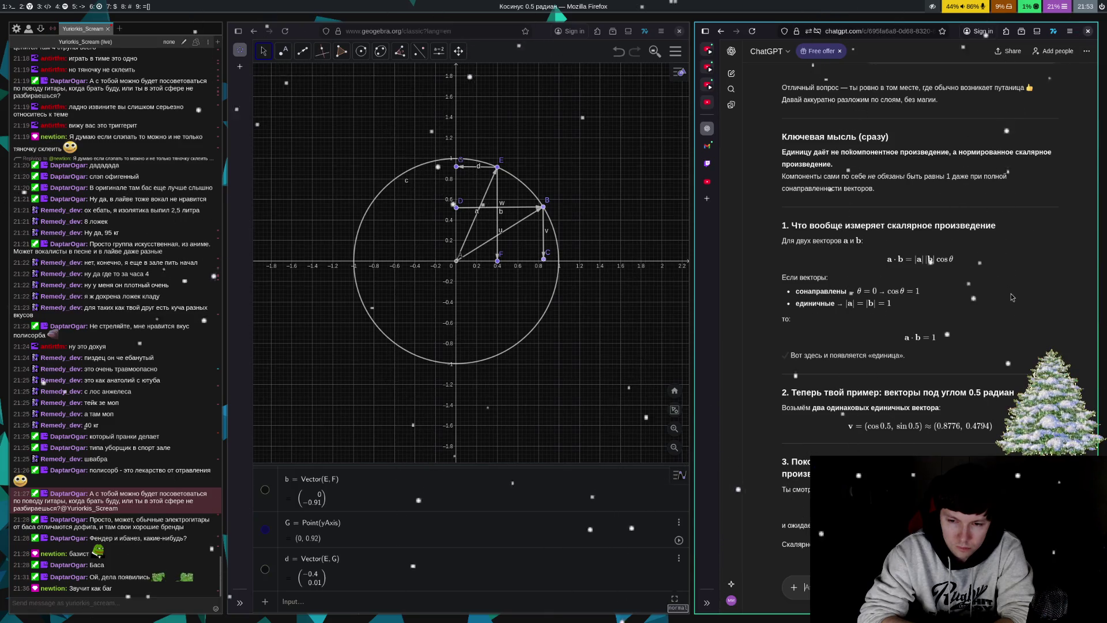
Scroll down to the derivation (cos 0.5)² + (sin 0.5)² = 0.77 + 0.23 = 1
scroll(904, 381, "down", 2)
scroll(904, 382, "down", 5)
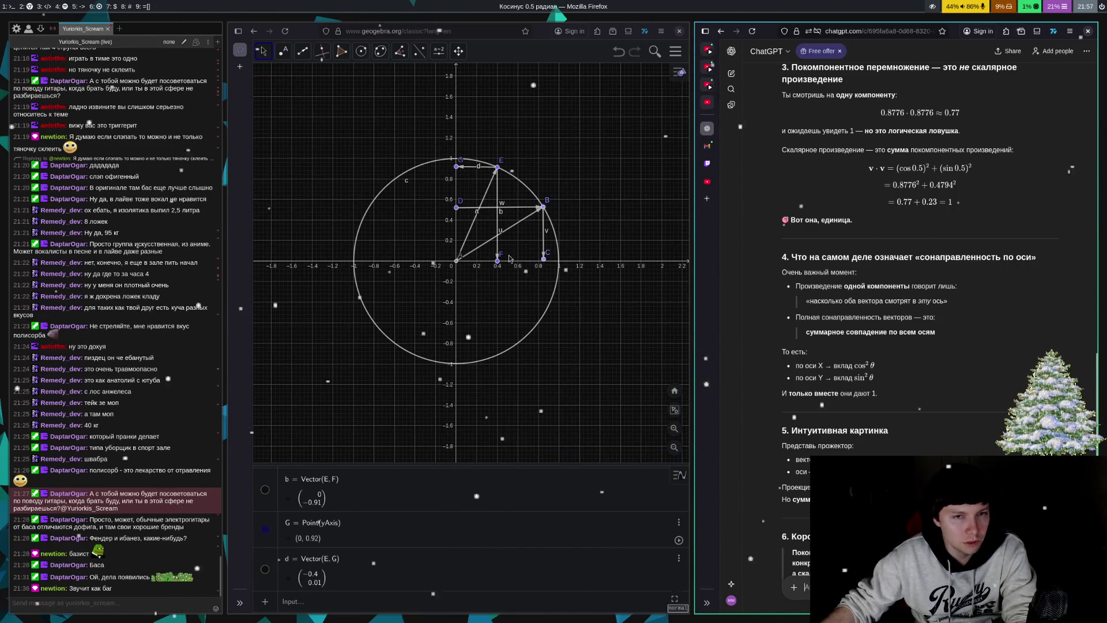
Draw circle e centred at origin A through new point H (1.94, 0.52)
left_click(262, 50)
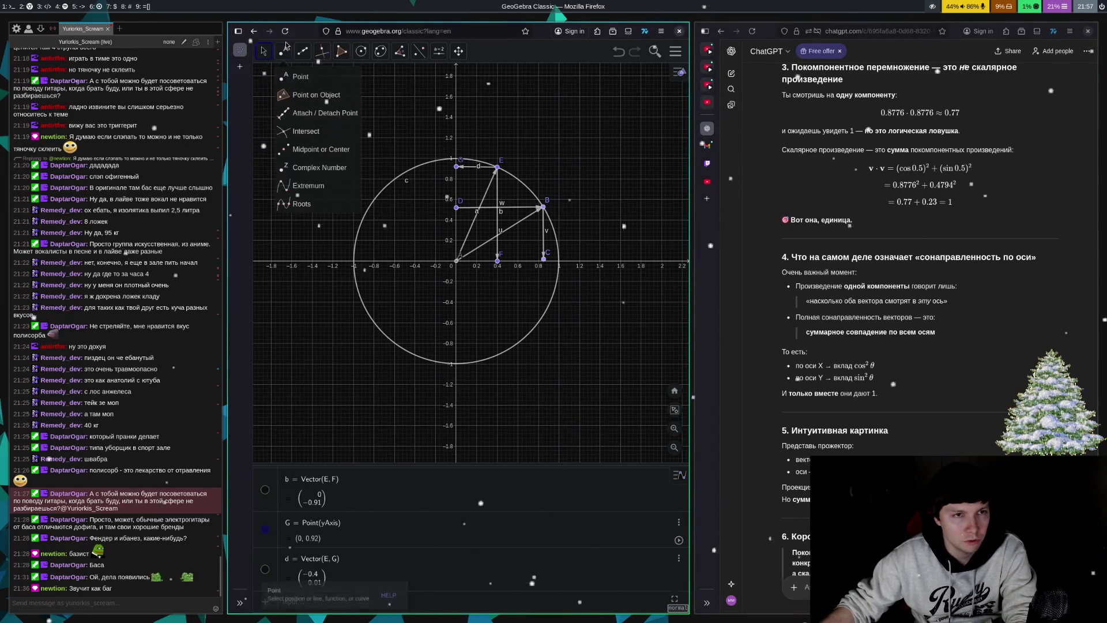
left_click(270, 76)
scroll(536, 337, "down", 3)
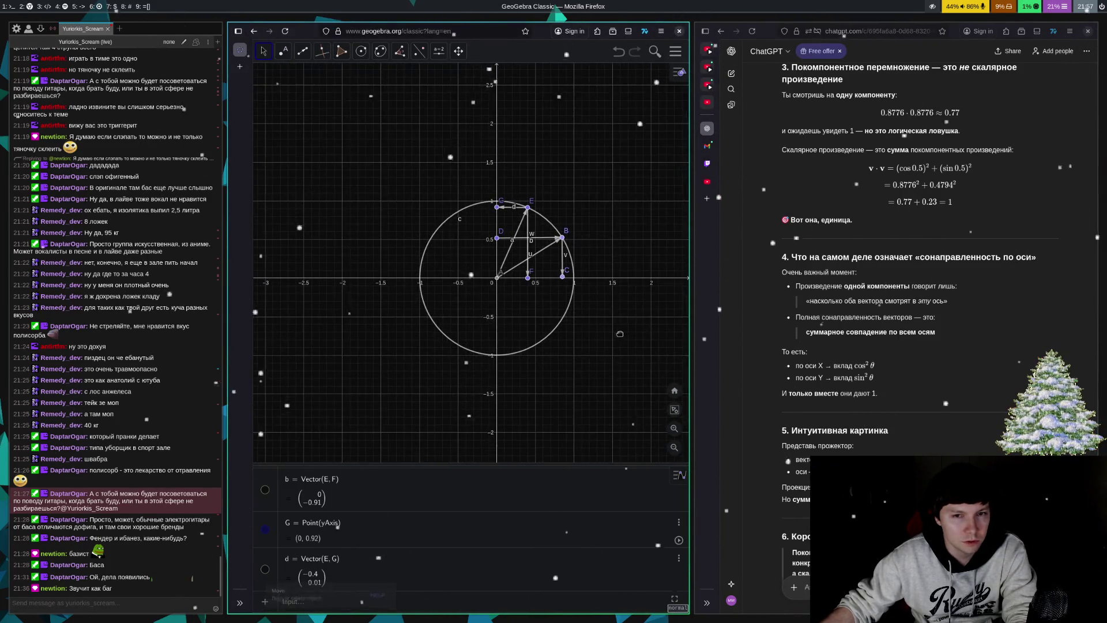
scroll(594, 335, "up", 1)
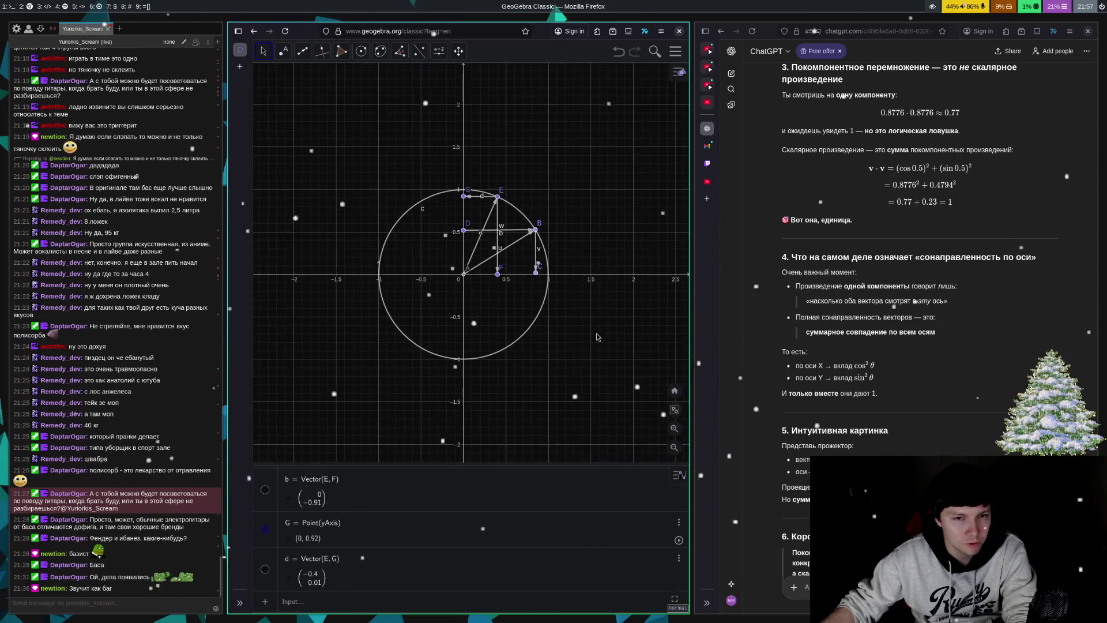
scroll(545, 288, "up", 1)
left_click(360, 51)
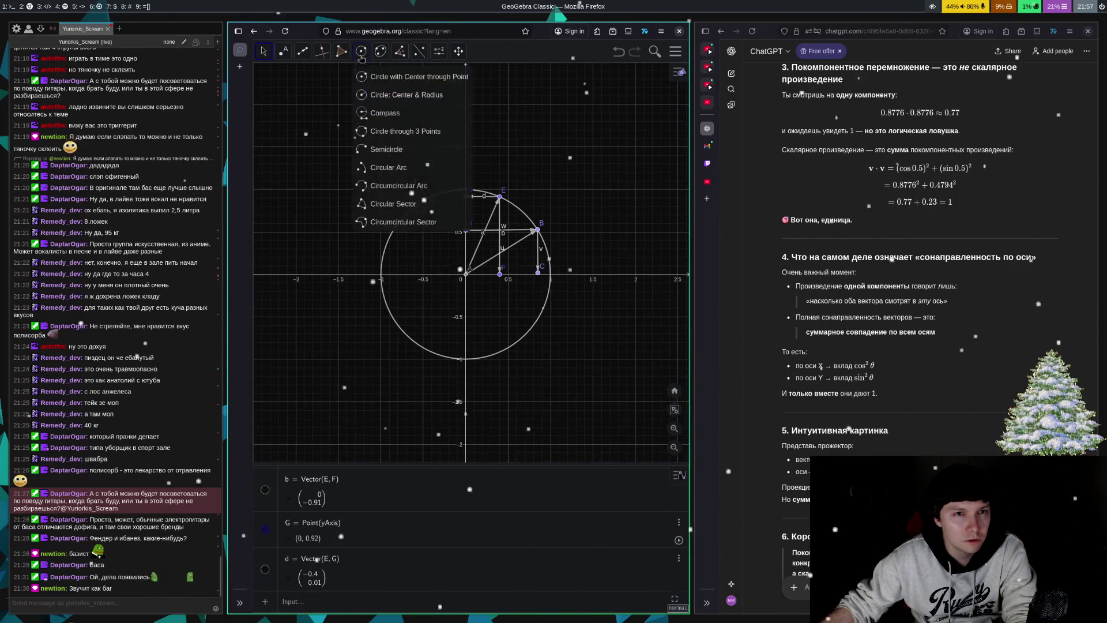
left_click(403, 76)
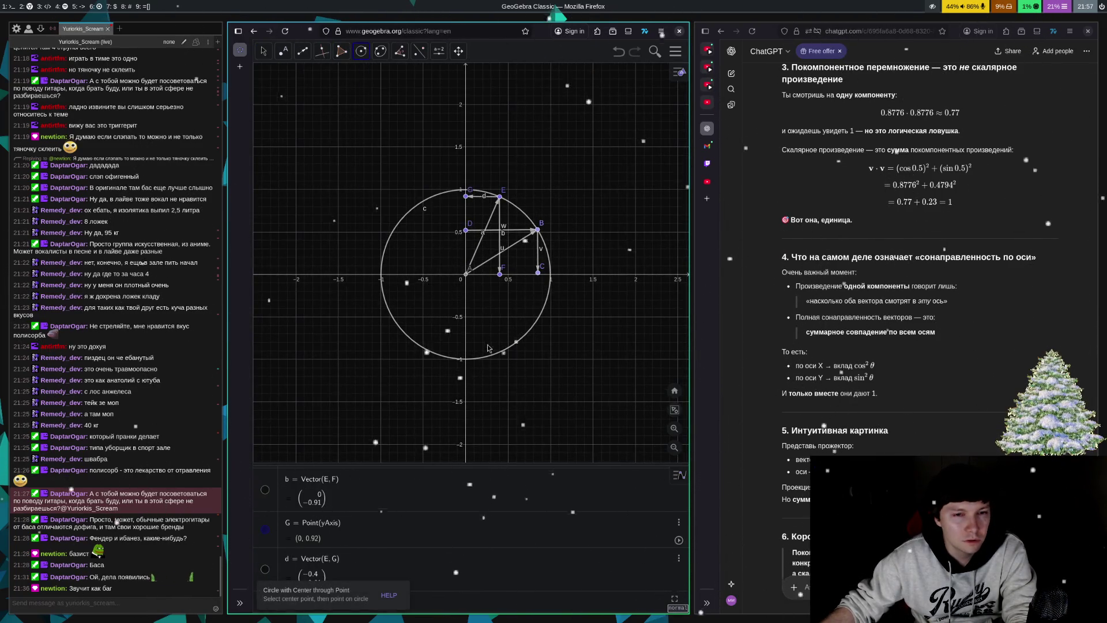
left_click(467, 275)
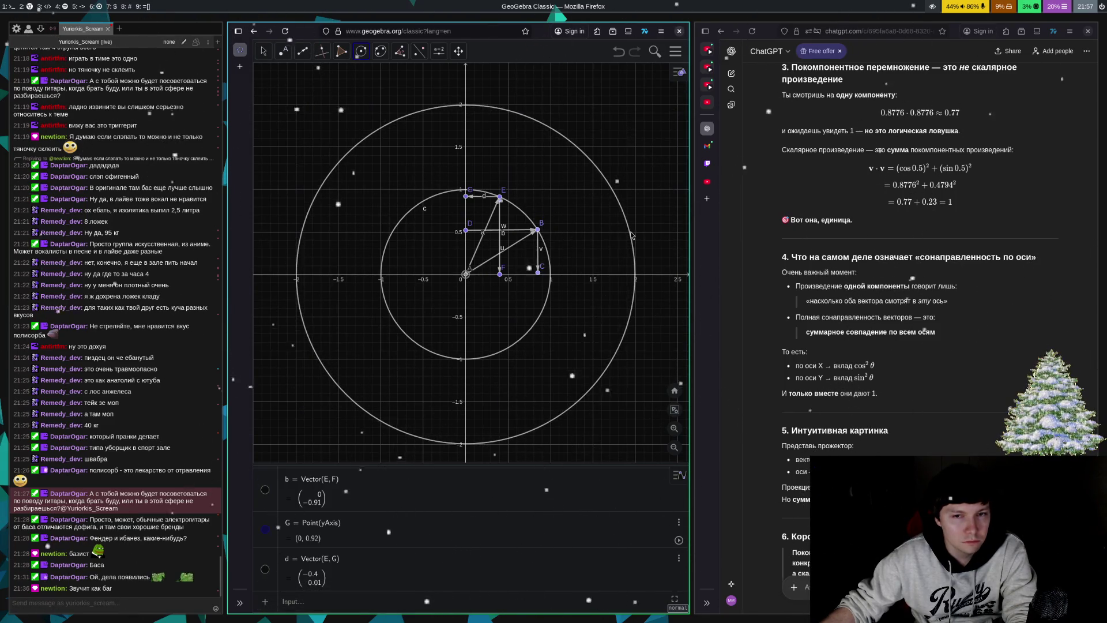
left_click(630, 231)
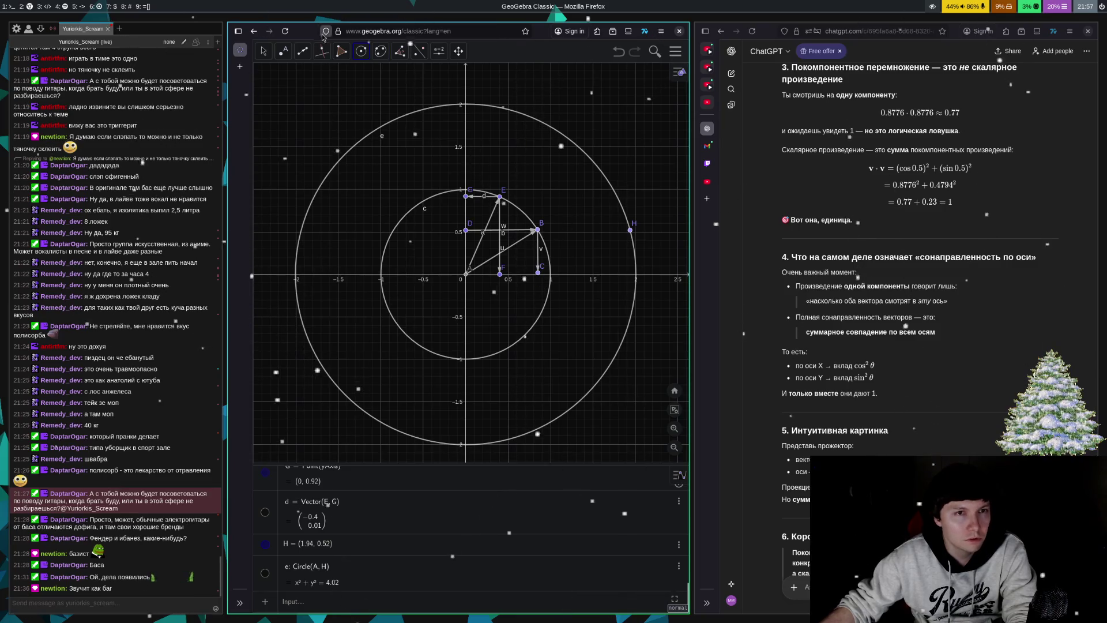
left_click(302, 51)
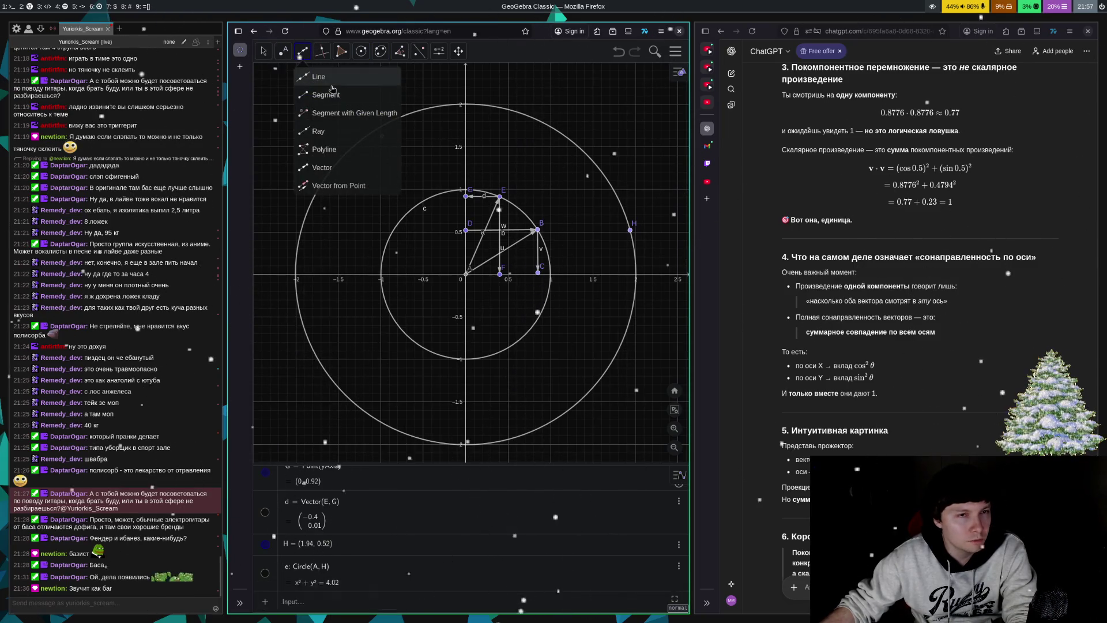
Draw vector f from origin A to new point I on outer circle e
left_click(339, 168)
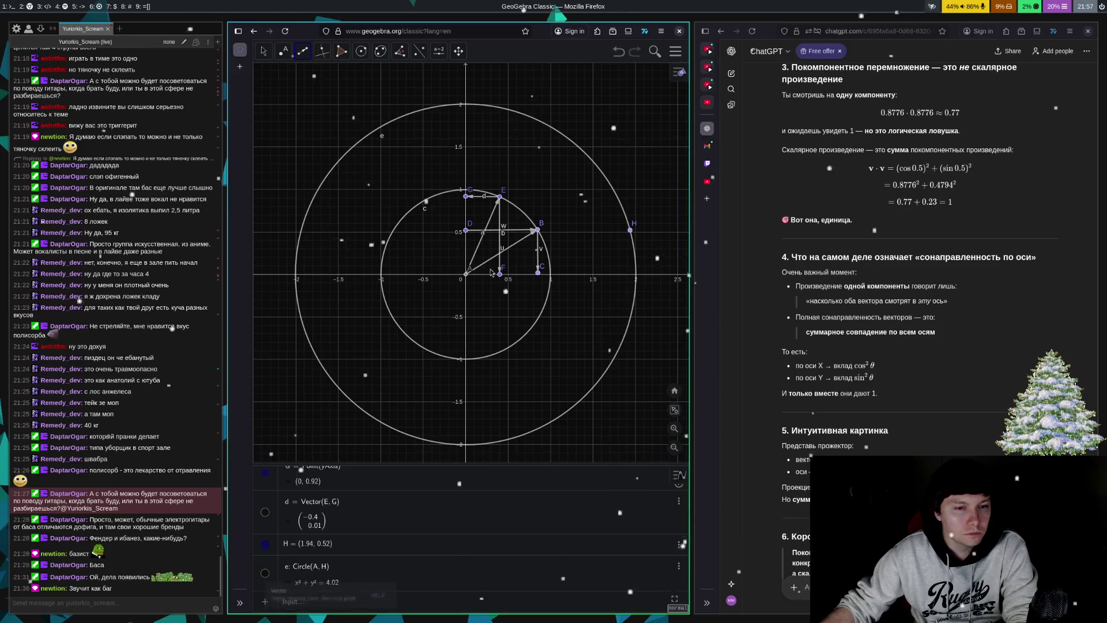
left_click(467, 277)
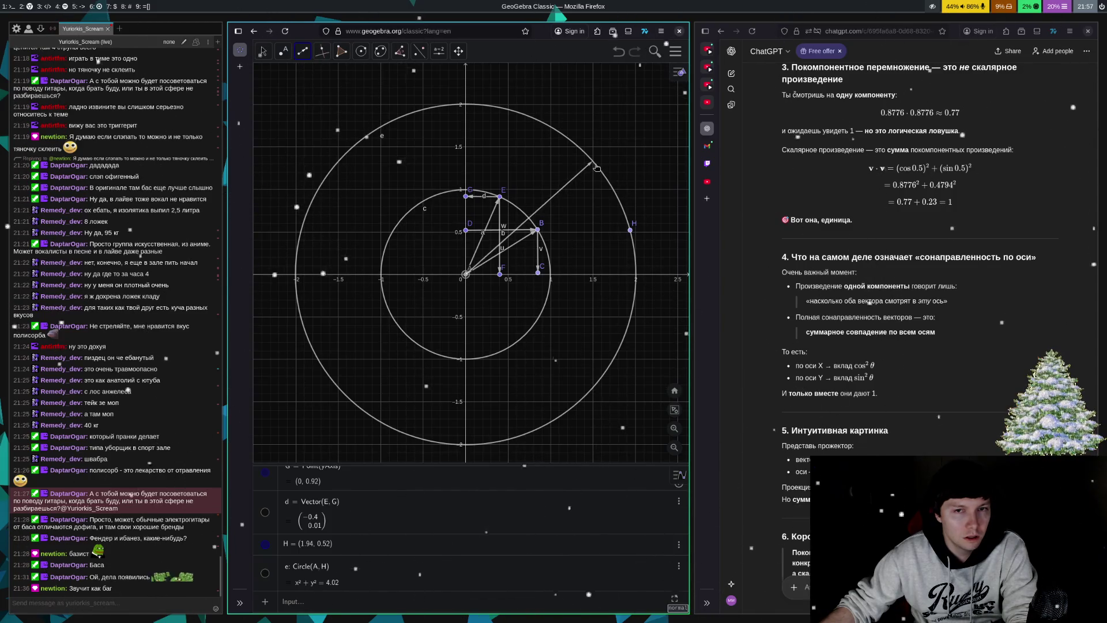
left_click(594, 164)
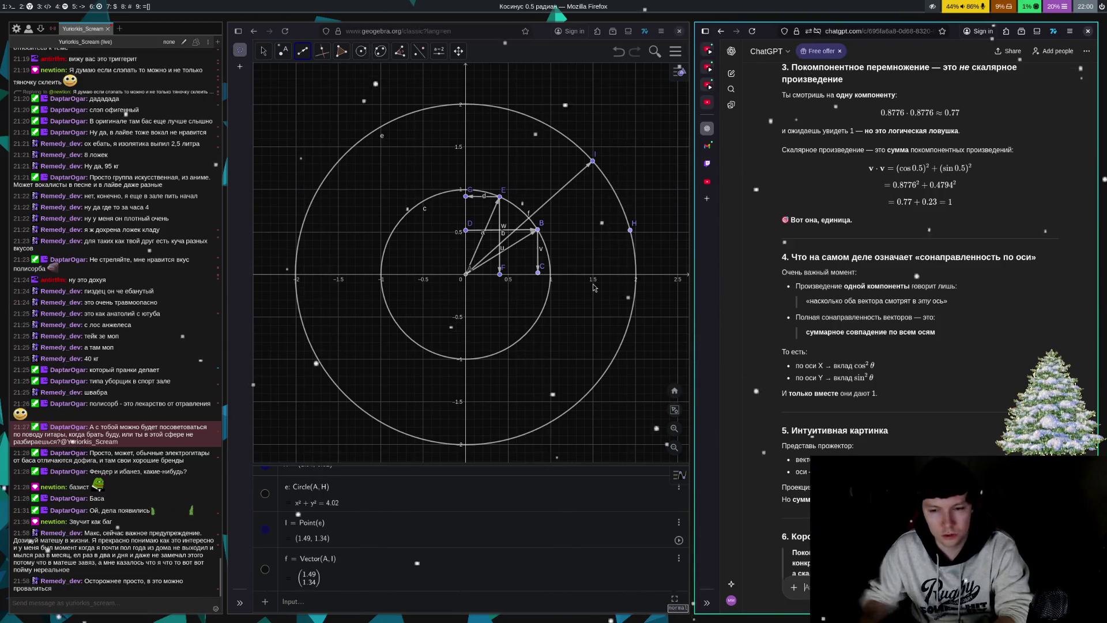
scroll(900, 346, "down", 3)
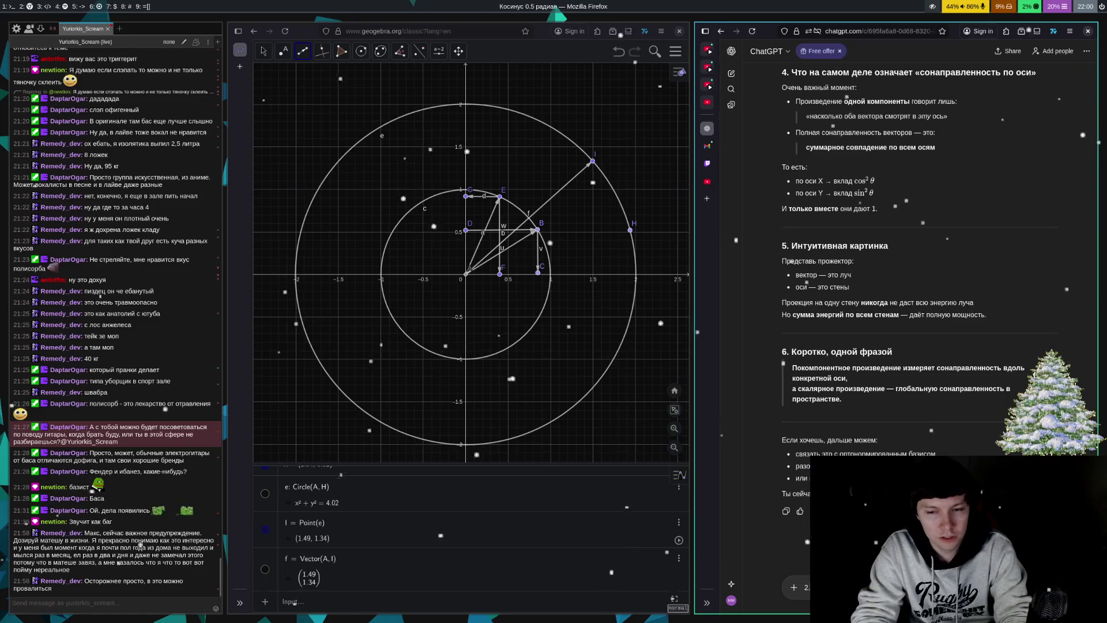
type(".")
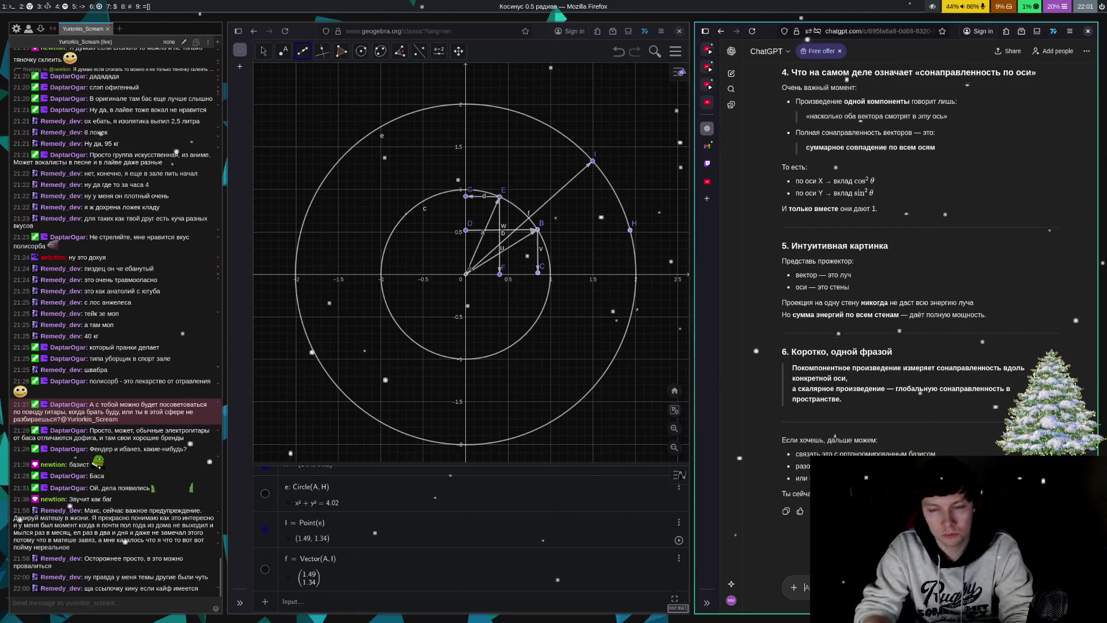
type("ц")
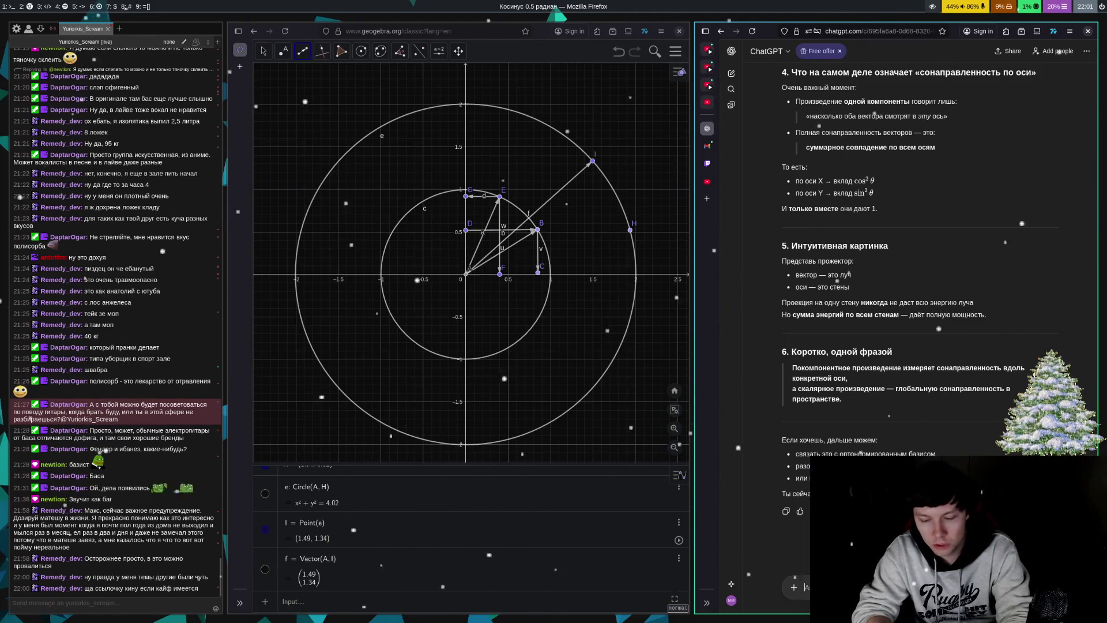
key("super+2")
Start the python3 interpreter in a new terminal window
key("super+Return")
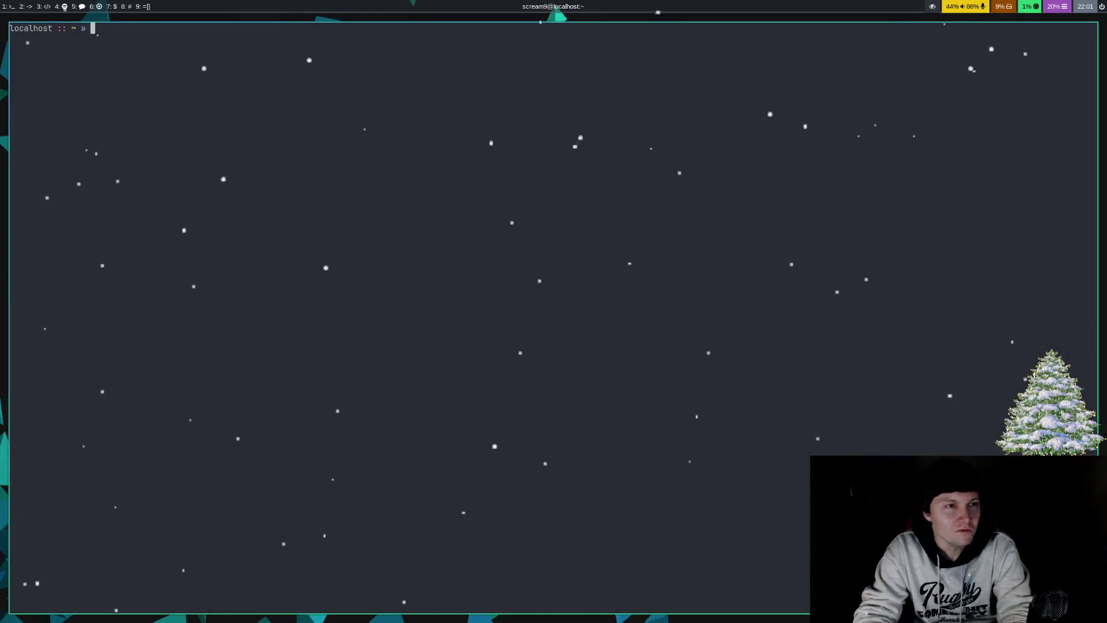
type("thon3")
key("Return")
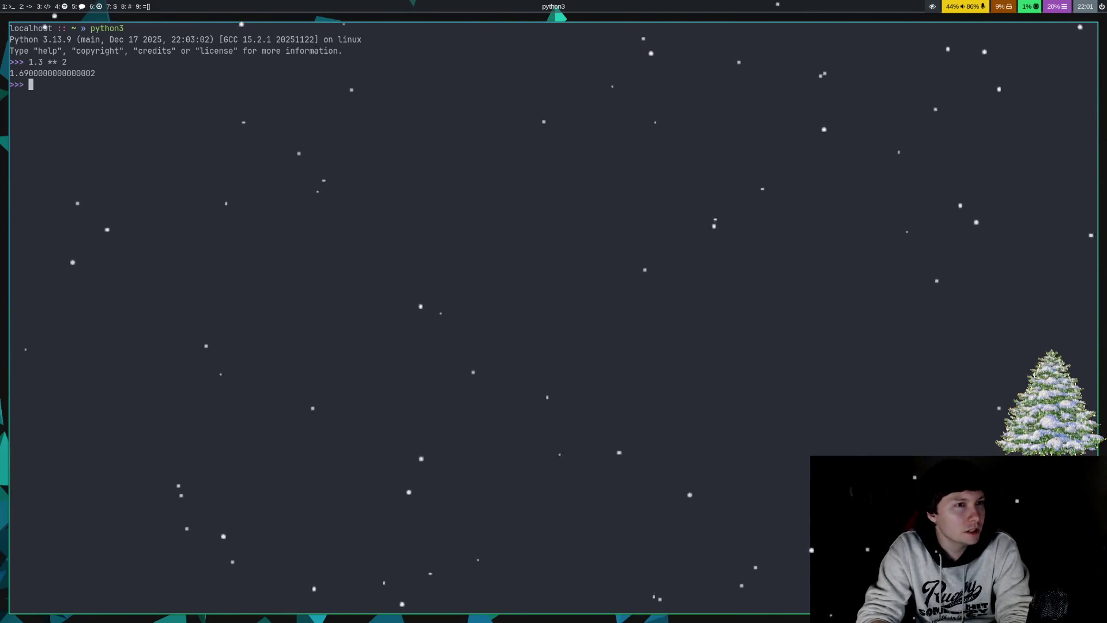
Begin computing 1.3 ** 2 in Python while checking the GeoGebra and ChatGPT windows
type("1.5 ** 2")
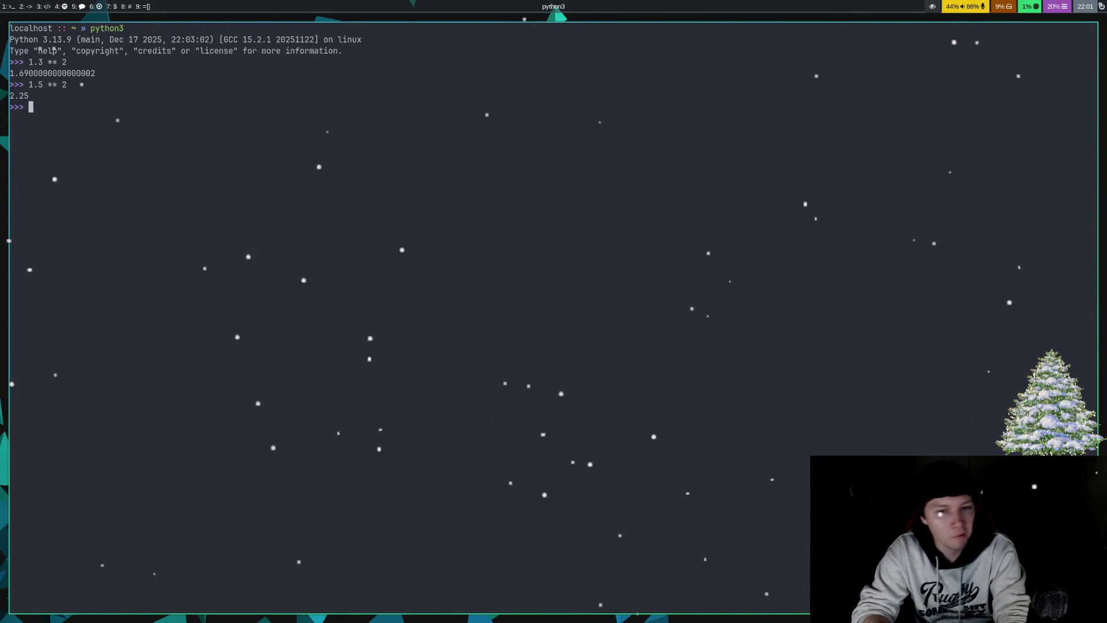
key("super+2")
key("super+1")
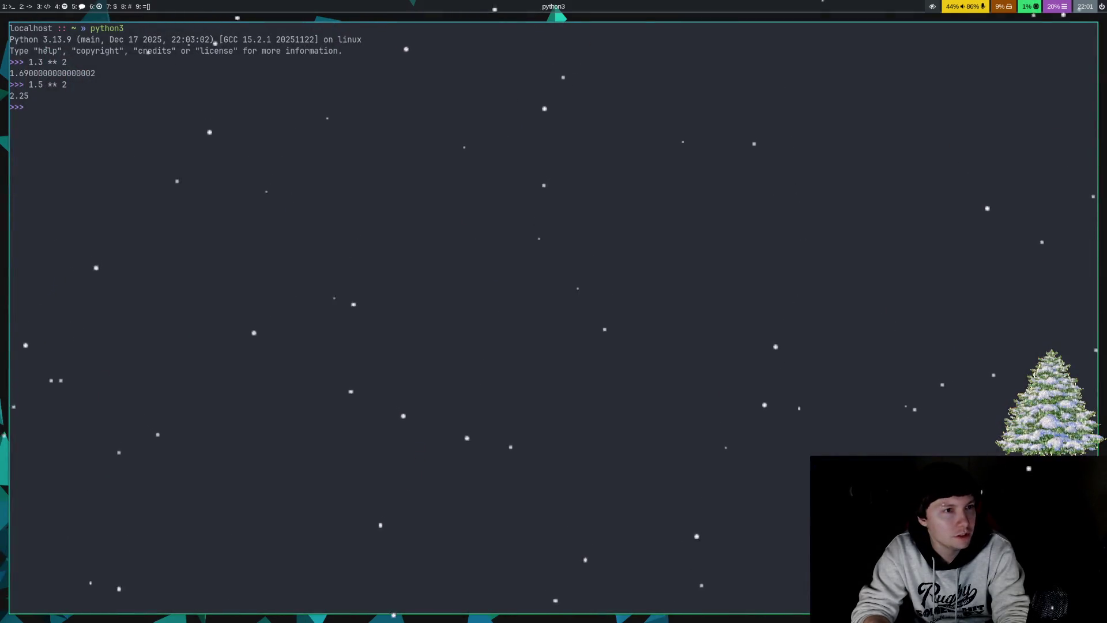
key("super+2")
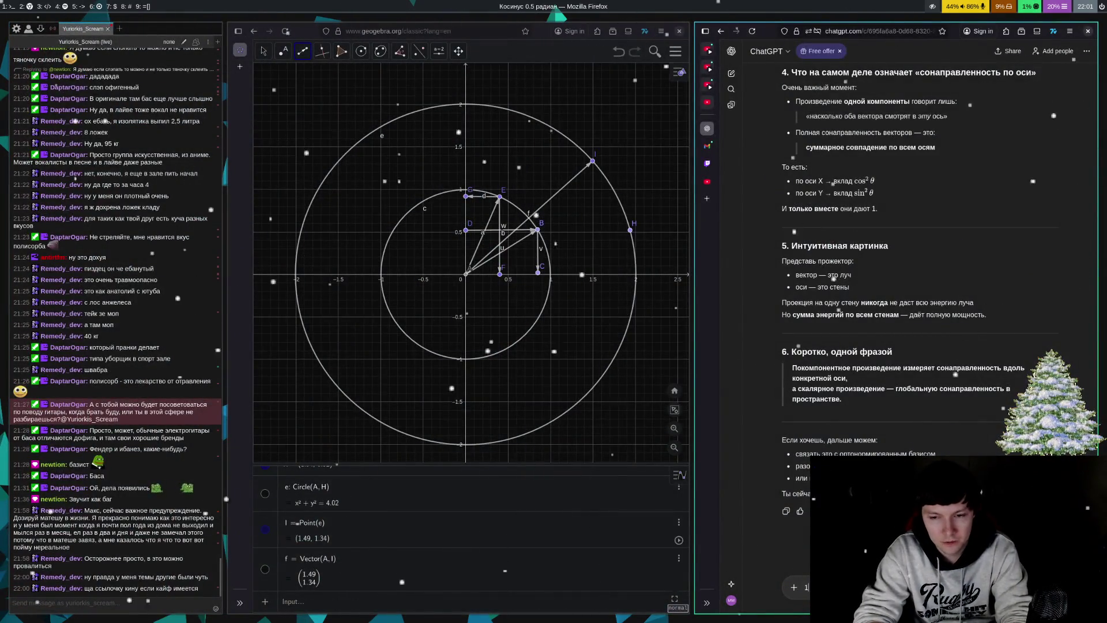
key("super+1")
key("super+1")
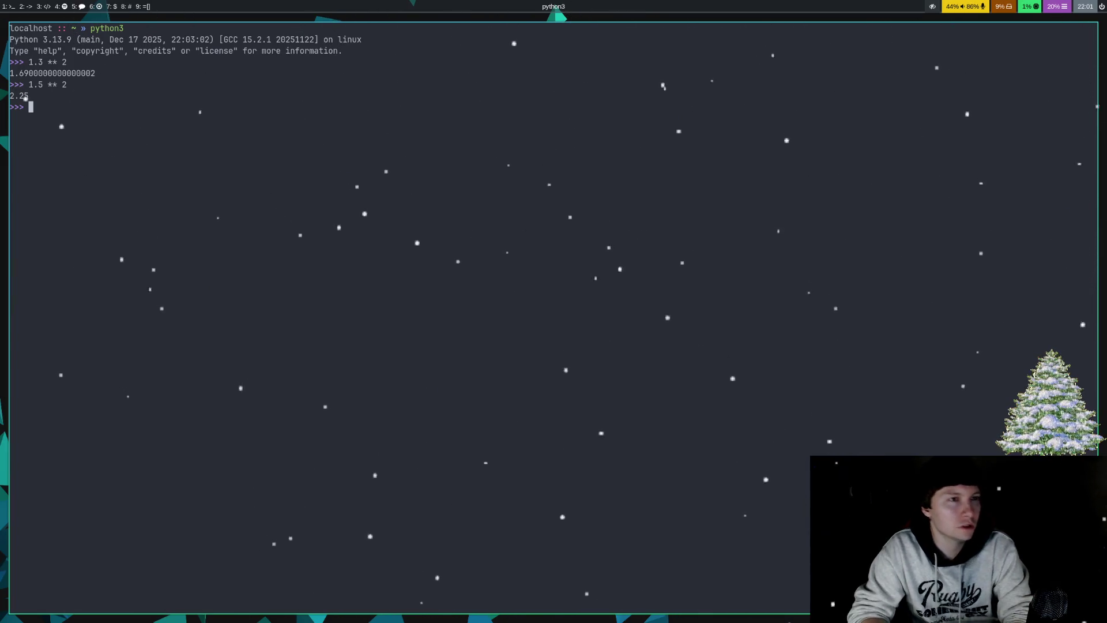
key("super+2")
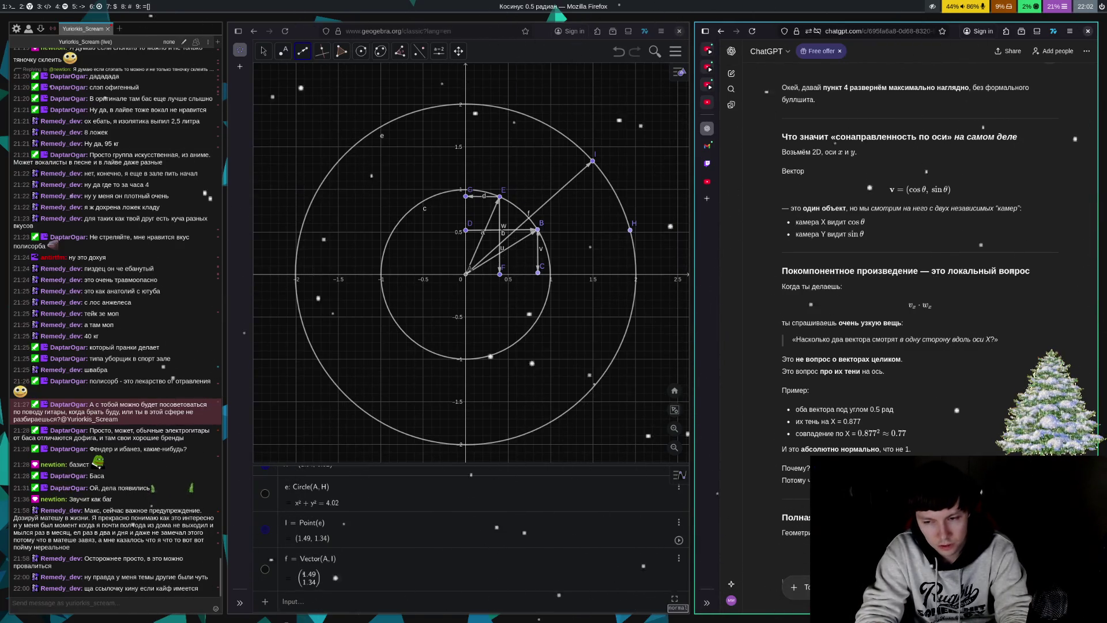
Draft the follow-up 'То есть … = 1 это', asking if sin²a + cos²a = 1 is a dot product
type("о есть")
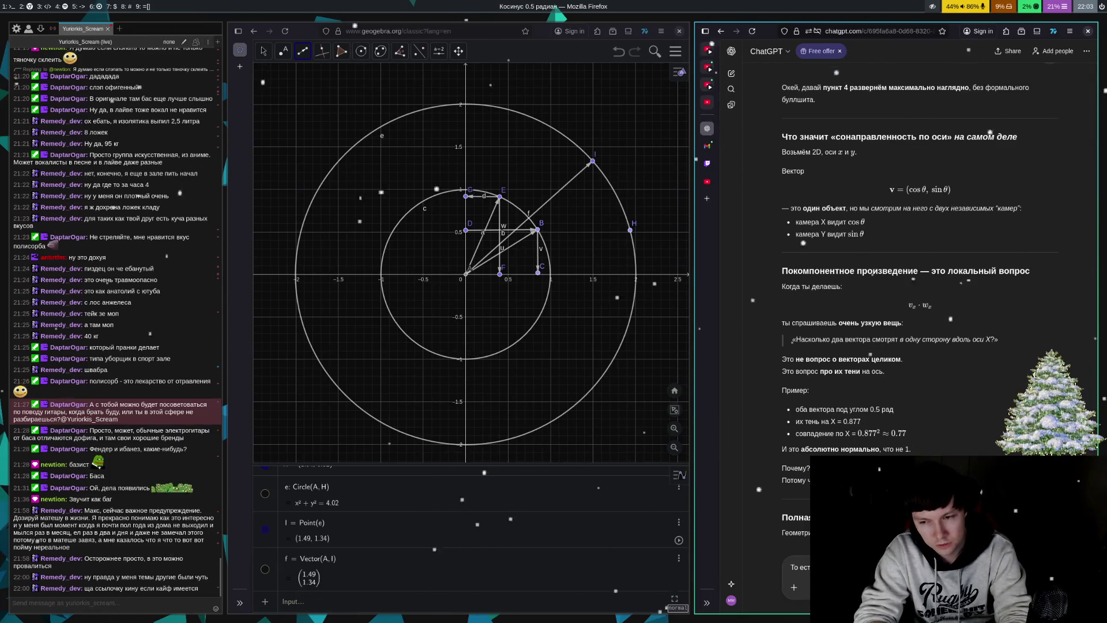
type("= 1")
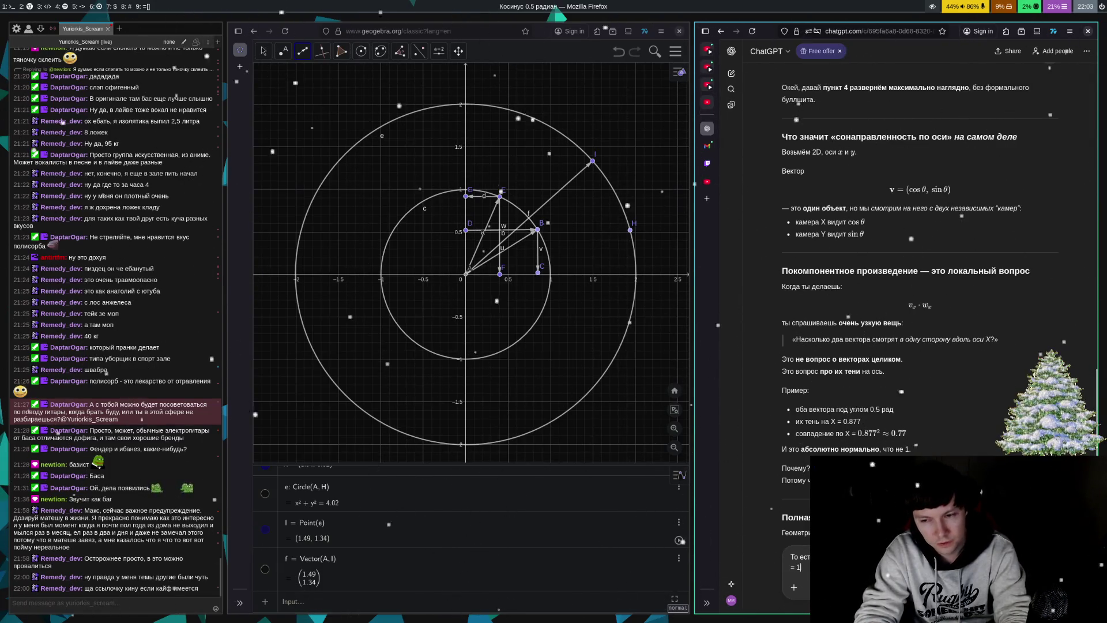
type(" это")
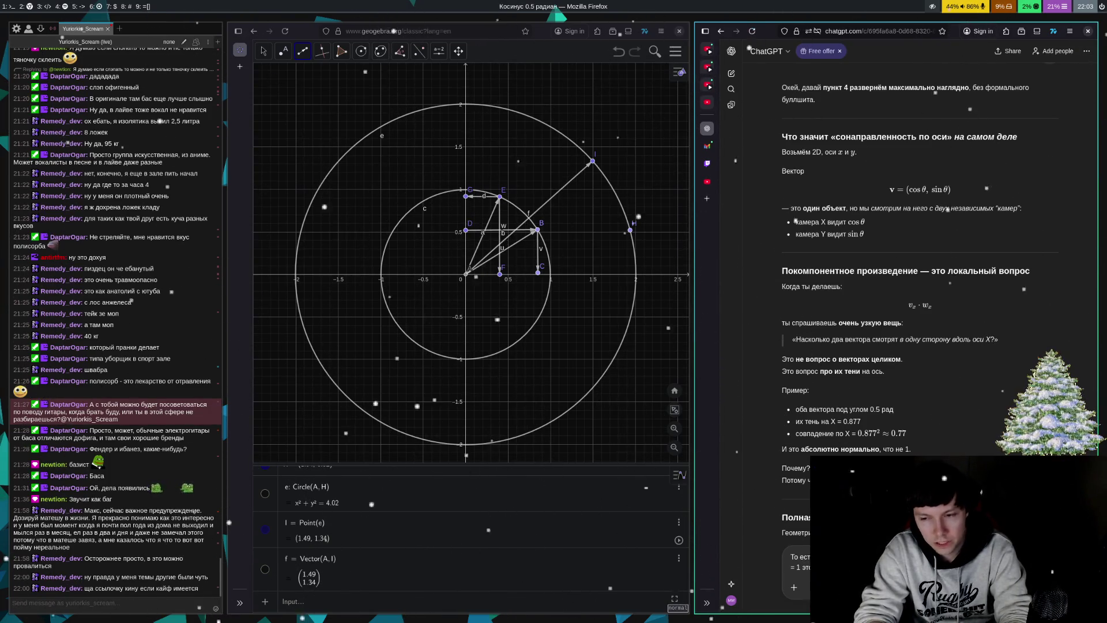
Send the sin²a + cos²a = 1 question and scroll through ChatGPT's 'Да. Именно так' reply
key("ctrl+shift+o")
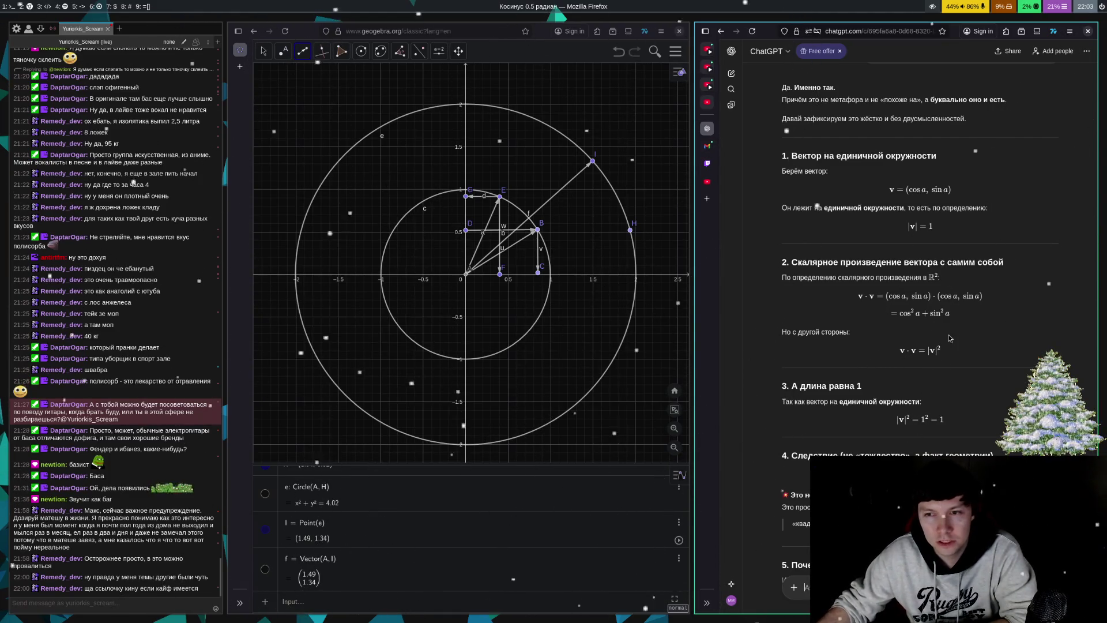
scroll(911, 225, "up", 1)
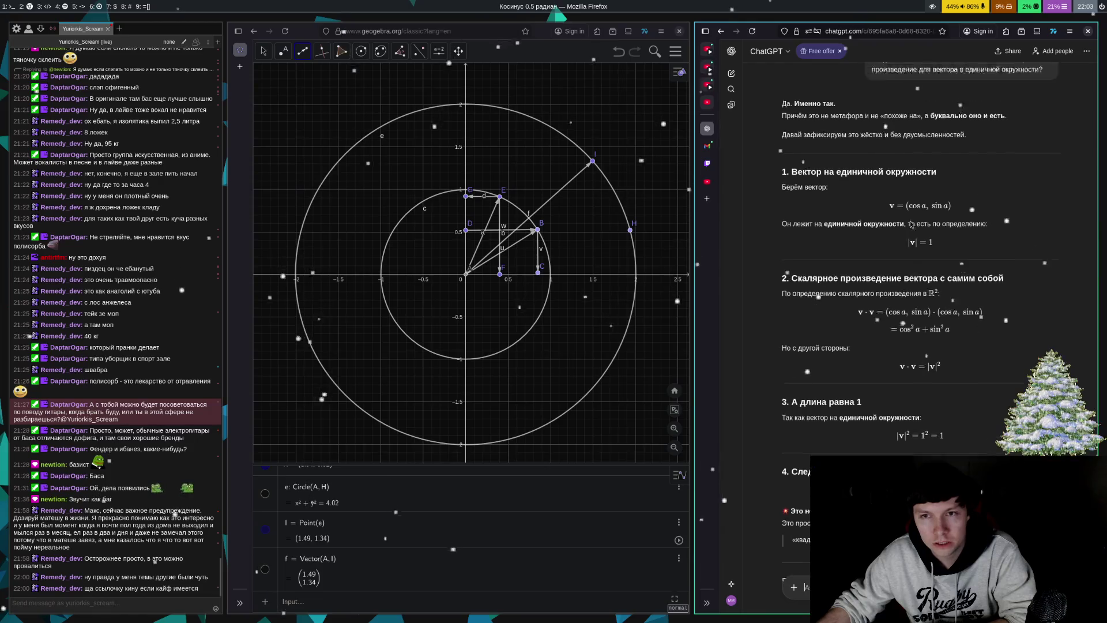
scroll(911, 224, "up", 2)
scroll(952, 255, "down", 3)
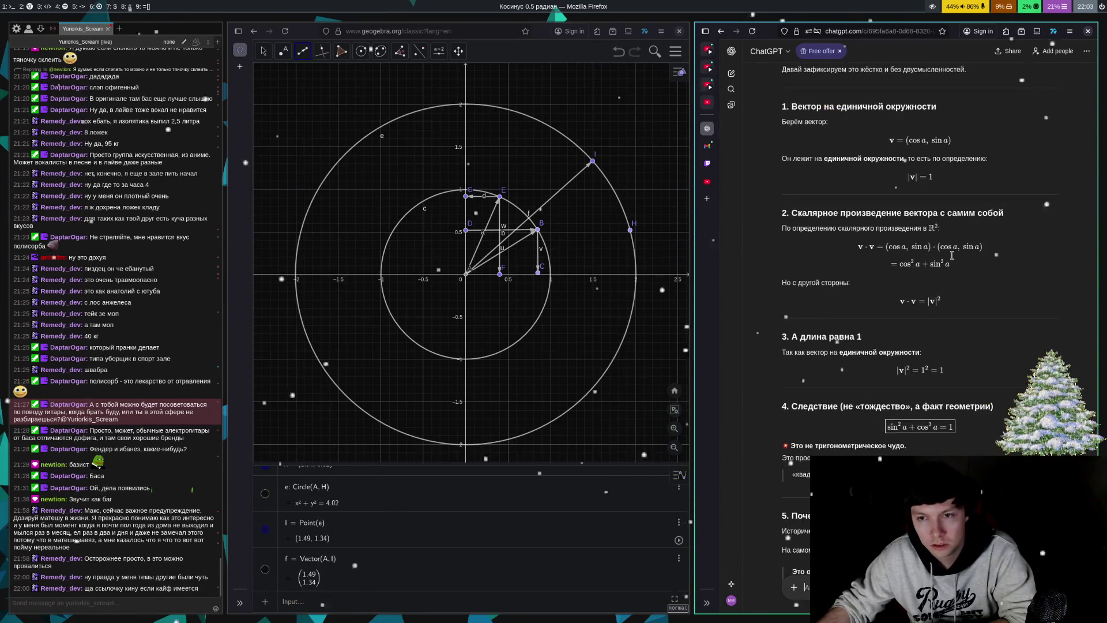
scroll(952, 255, "down", 5)
scroll(982, 277, "up", 8)
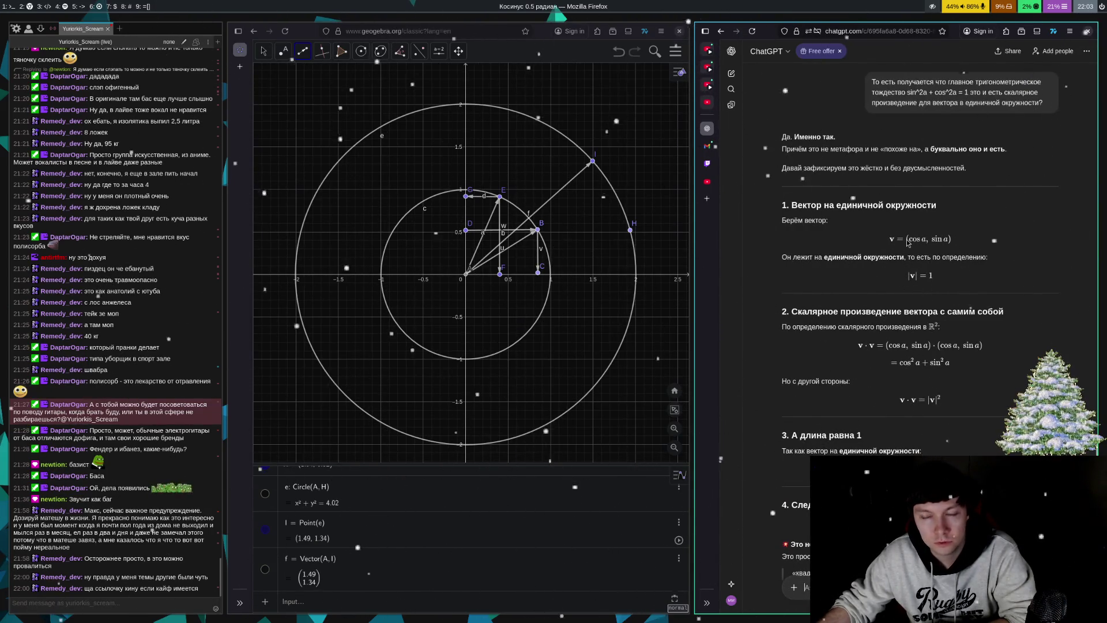
scroll(917, 348, "up", 3)
scroll(917, 349, "down", 3)
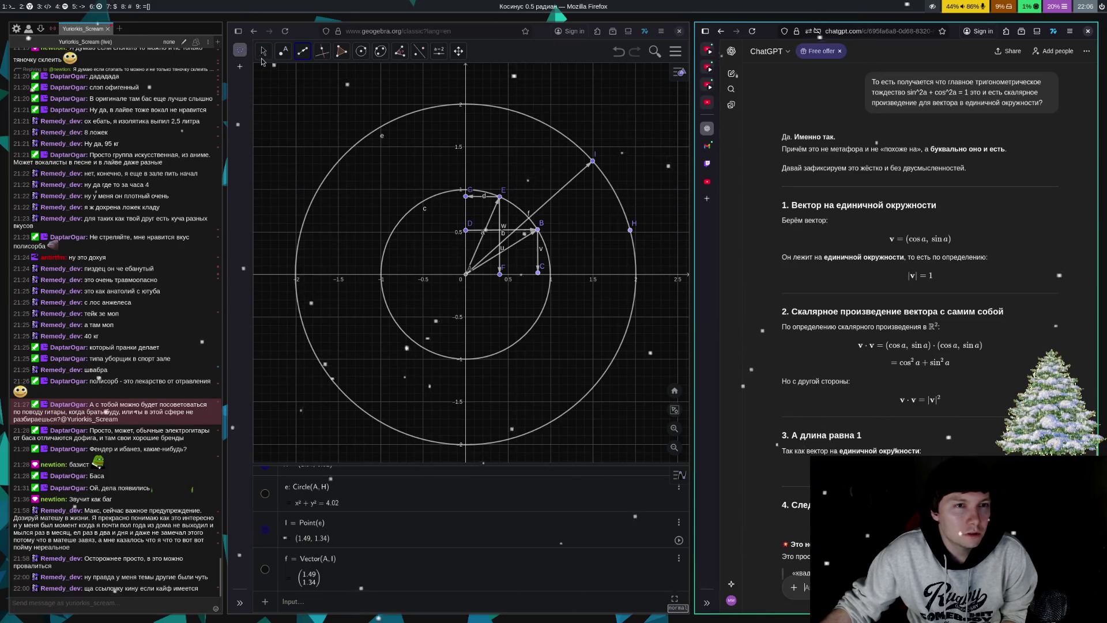
With the Move tool, zoom in on the unit circle, then zoom back out
left_click(263, 52)
scroll(505, 288, "up", 4)
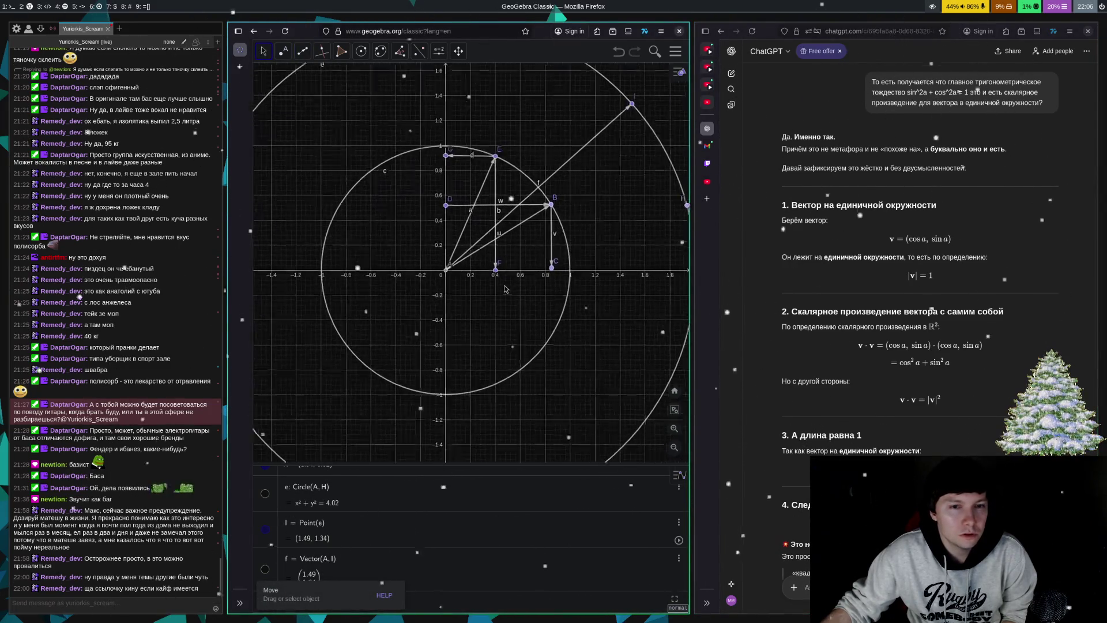
scroll(505, 289, "up", 3)
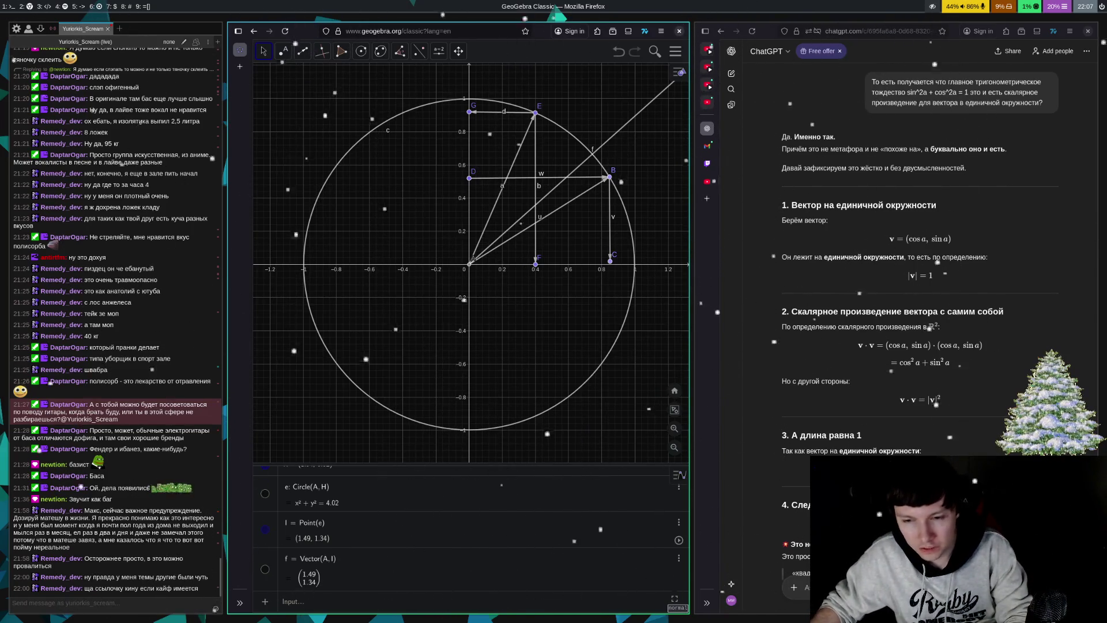
scroll(911, 417, "down", 5)
scroll(912, 416, "down", 3)
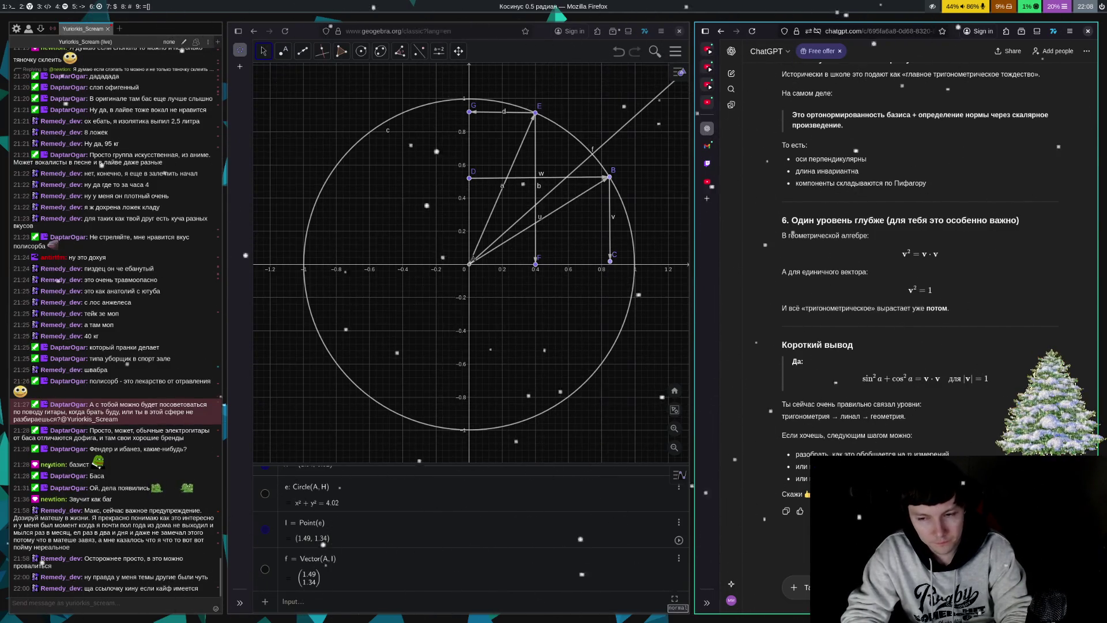
Start a new ChatGPT draft about trigonometry, beginning 'Так, п тригон…'
type("п ")
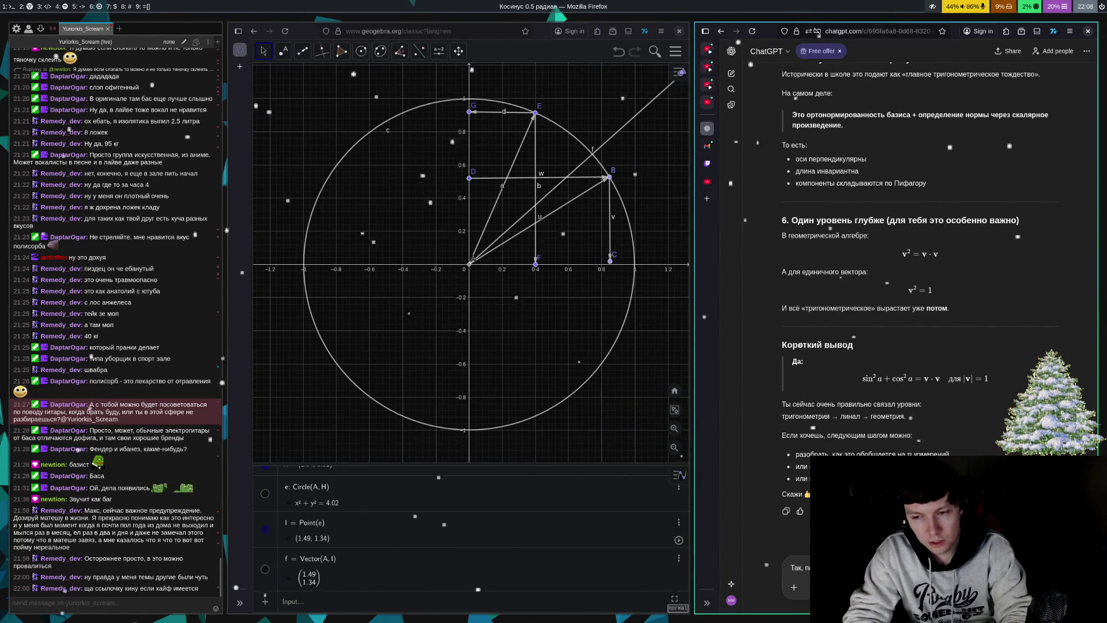
type("тригон")
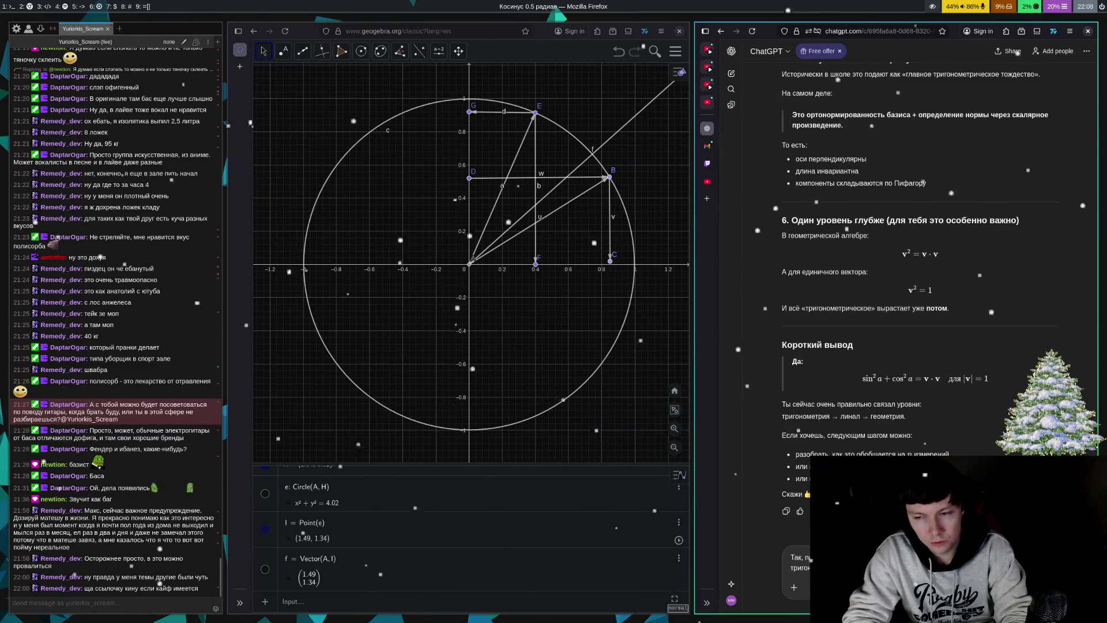
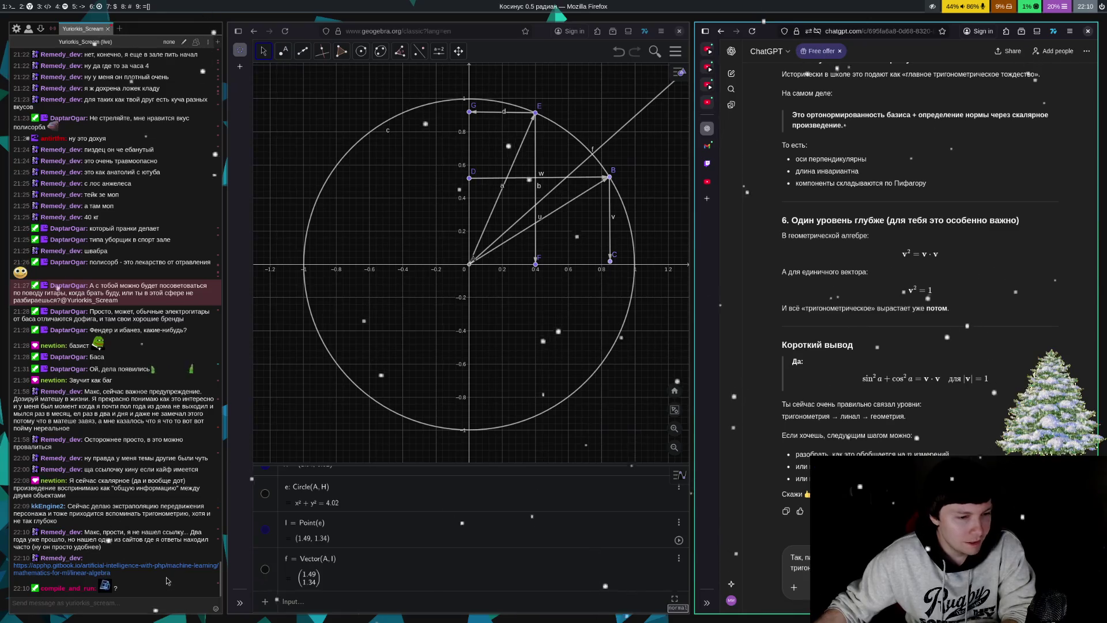
Open the apphp.gitbook.io Linear Algebra link posted in the stream chat
left_click(148, 562)
left_click(84, 572)
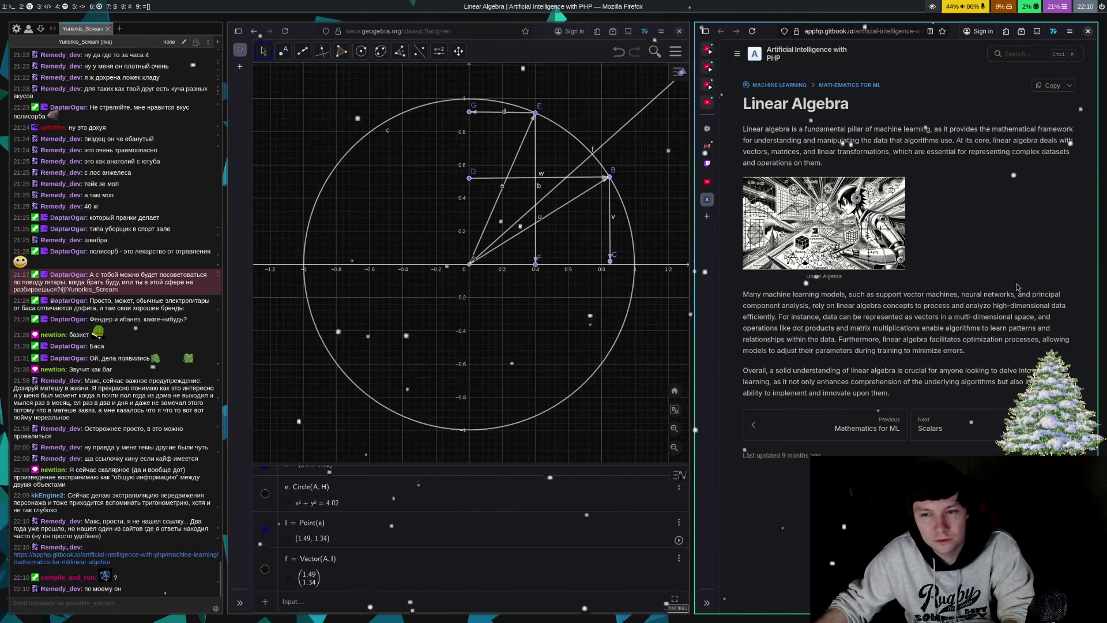
Pin the Linear Algebra tab, glance at the Restream report email, then return to ChatGPT
right_click(709, 208)
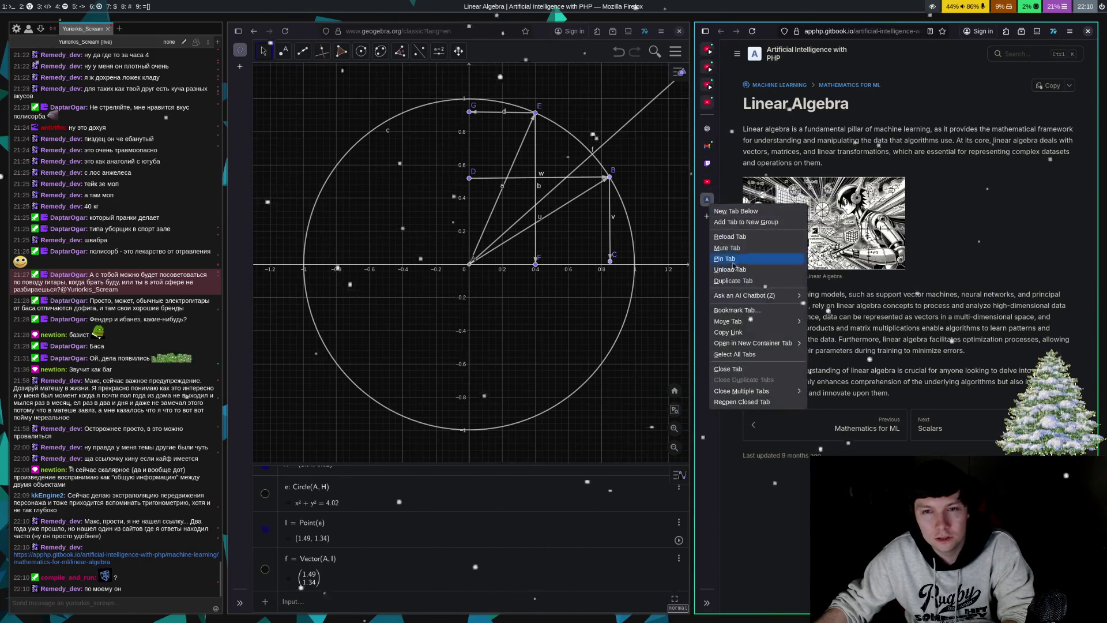
left_click(726, 262)
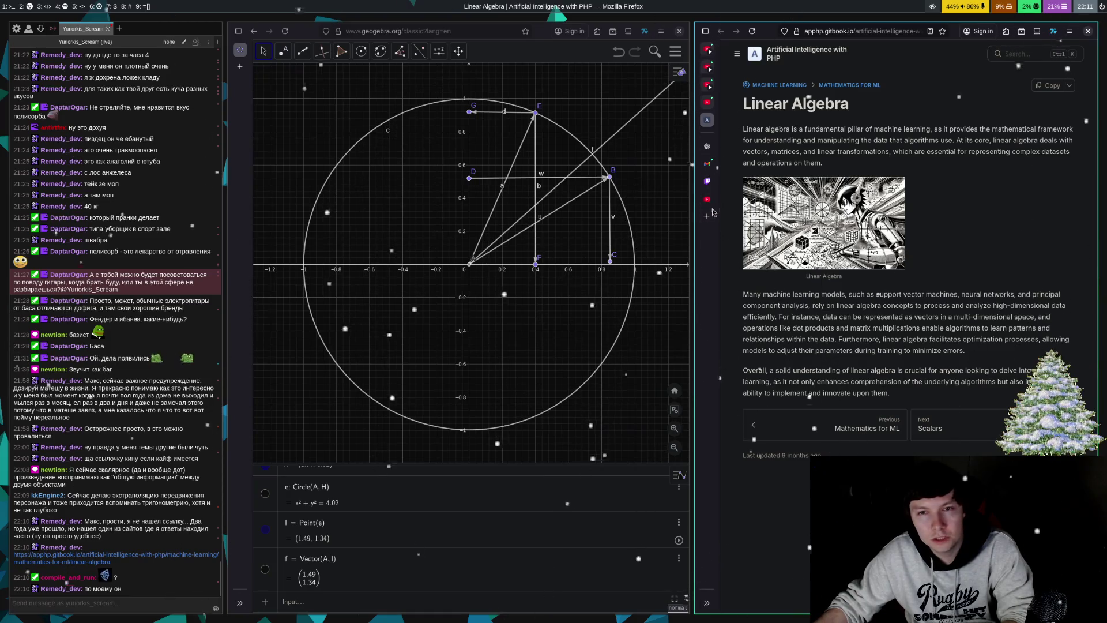
mouse_move(712, 182)
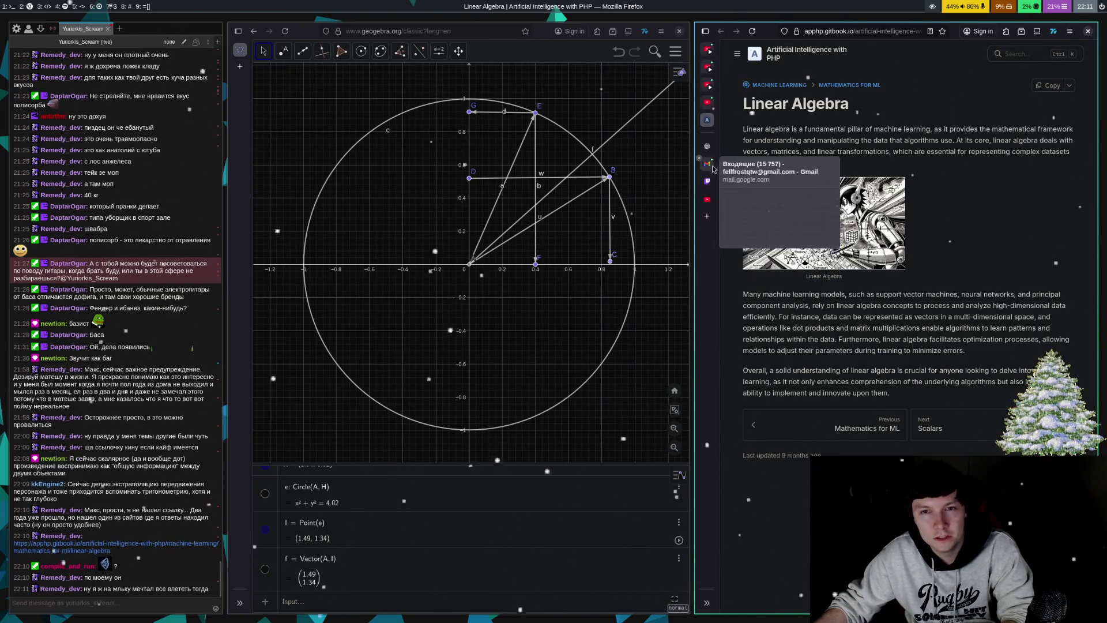
left_click(711, 164)
left_click(908, 128)
left_click(720, 31)
left_click(707, 146)
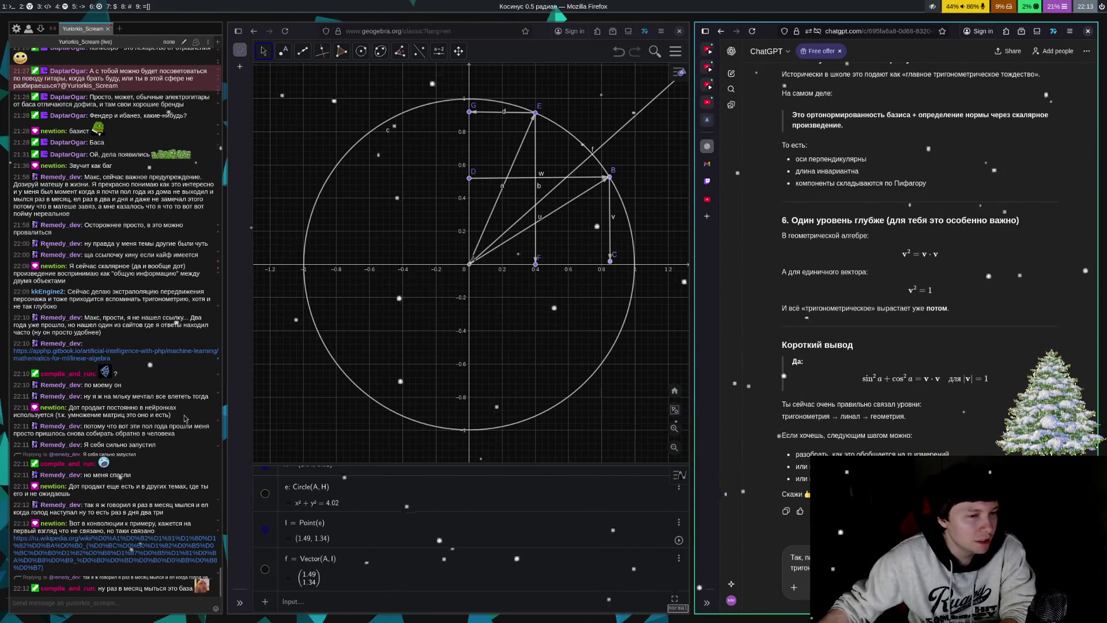
Open the Wikipedia convolution article link shared in the chat
left_click(120, 548)
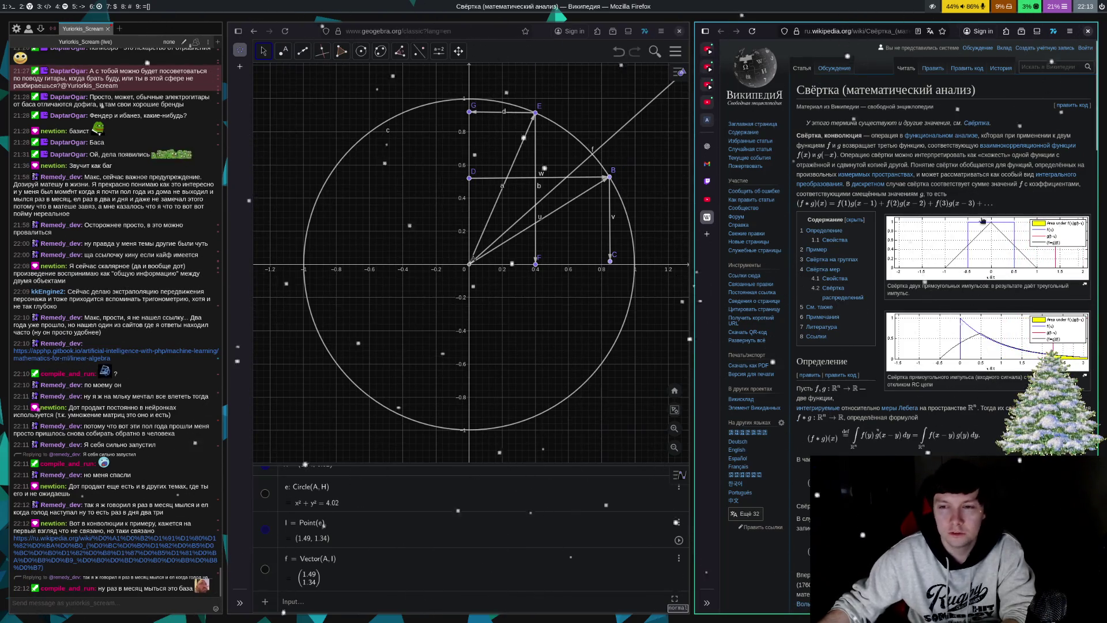
Read through the Определение and Пример sections of the convolution article, then return to the top
scroll(980, 191, "down", 3)
scroll(990, 278, "up", 3)
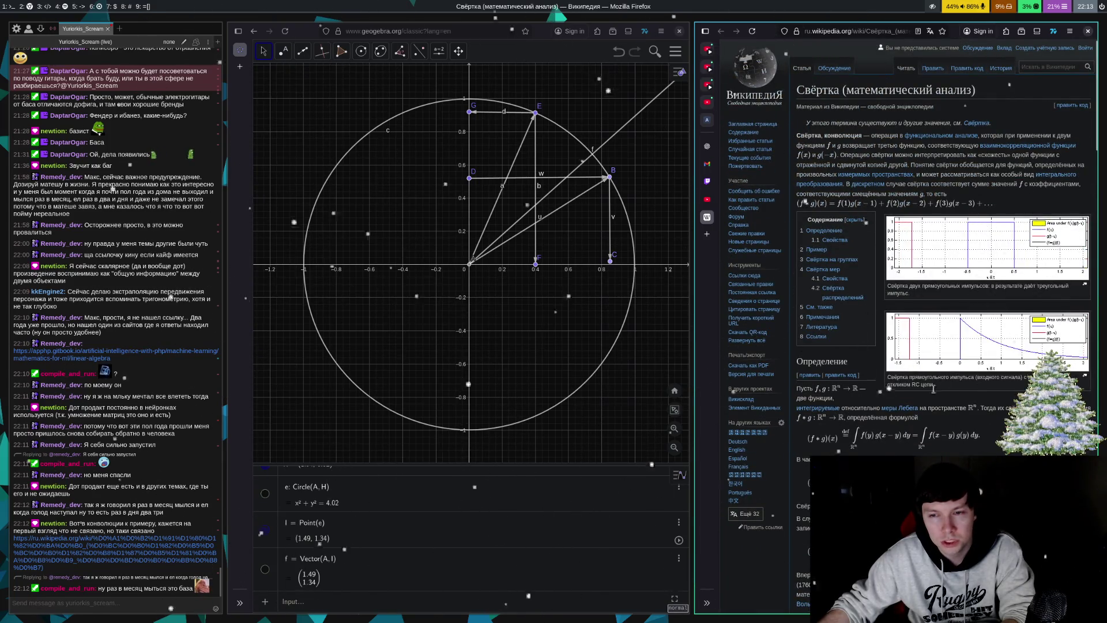
scroll(943, 361, "down", 3)
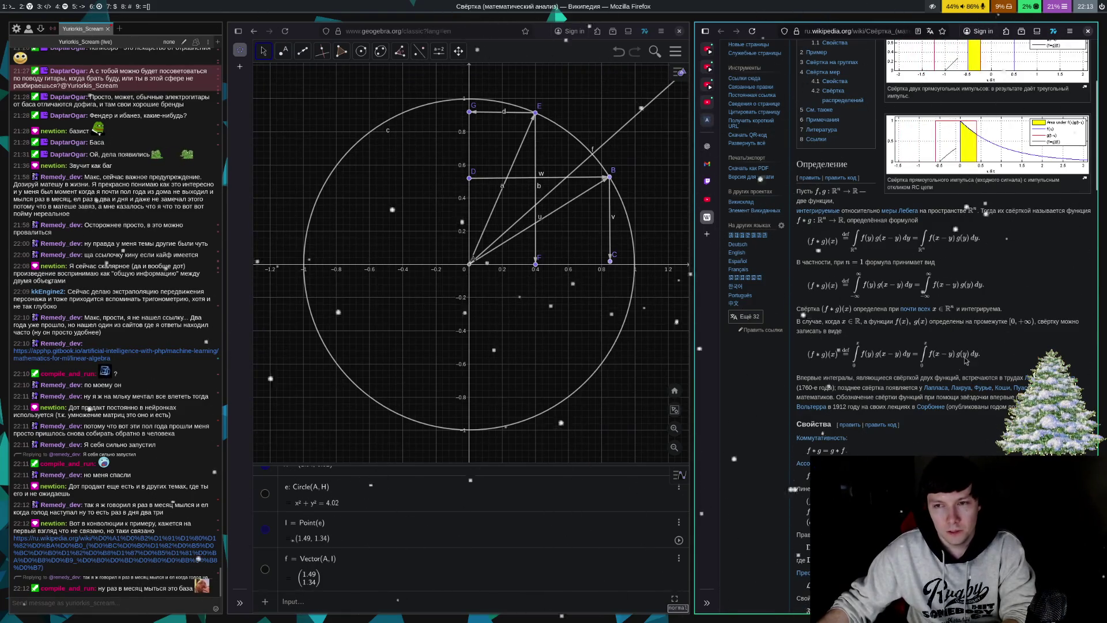
scroll(942, 294, "down", 10)
scroll(942, 294, "down", 2)
scroll(968, 294, "up", 6)
scroll(981, 295, "up", 5)
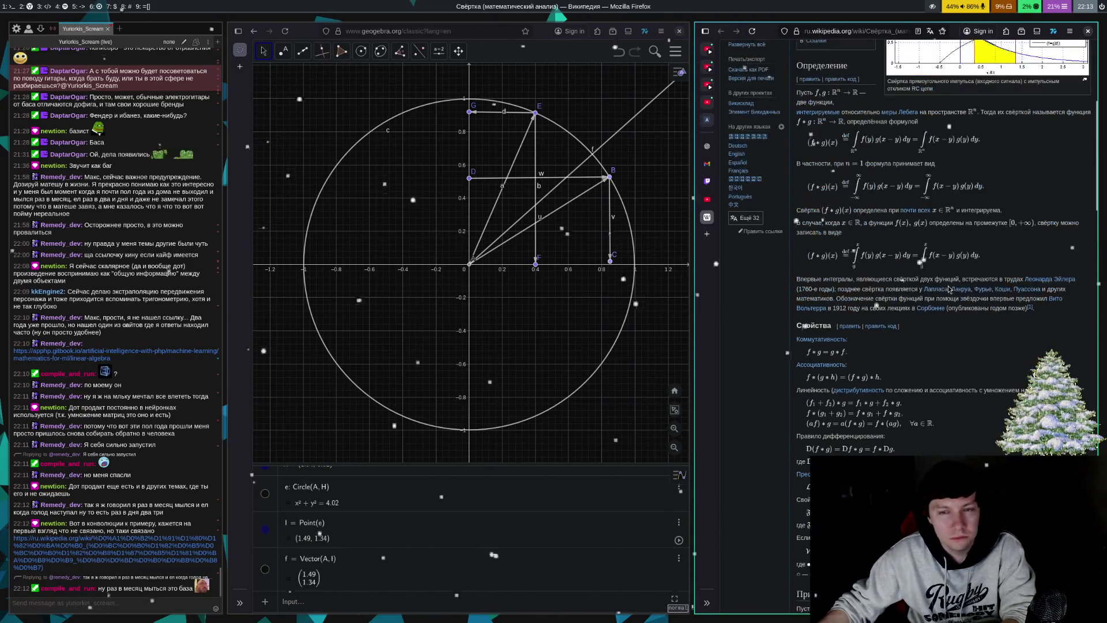
scroll(950, 297, "up", 4)
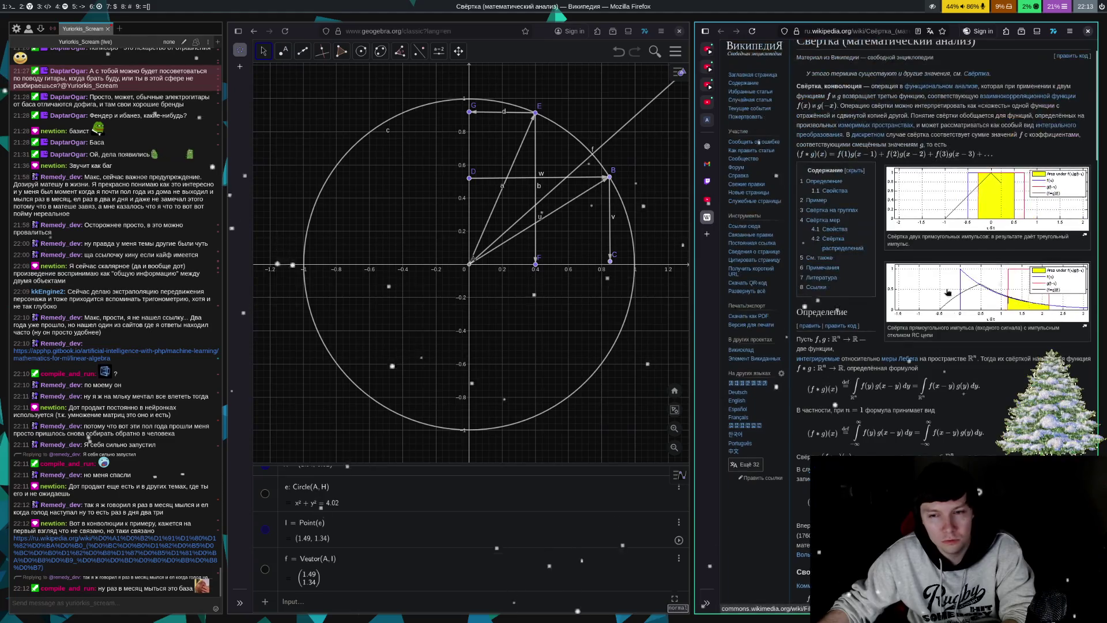
scroll(955, 321, "down", 15)
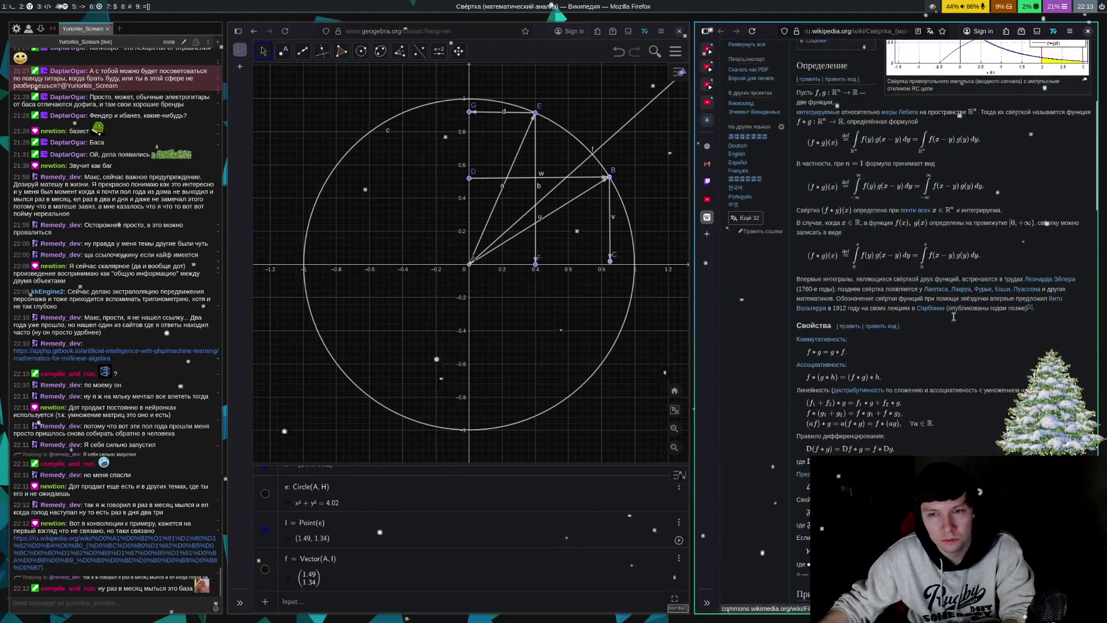
scroll(944, 325, "down", 5)
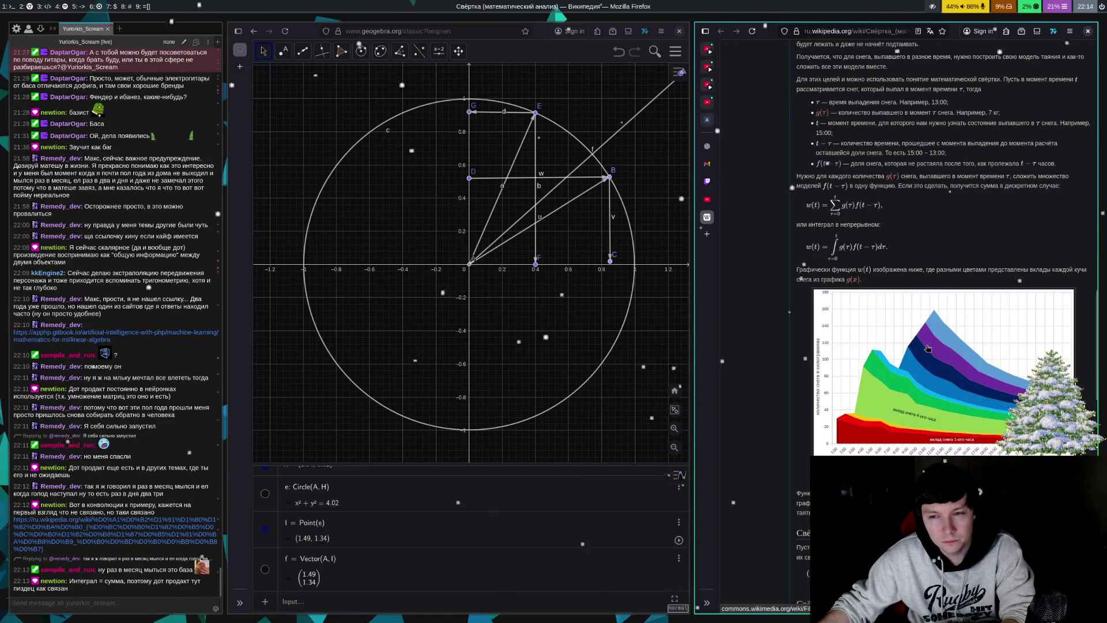
scroll(914, 398, "up", 20)
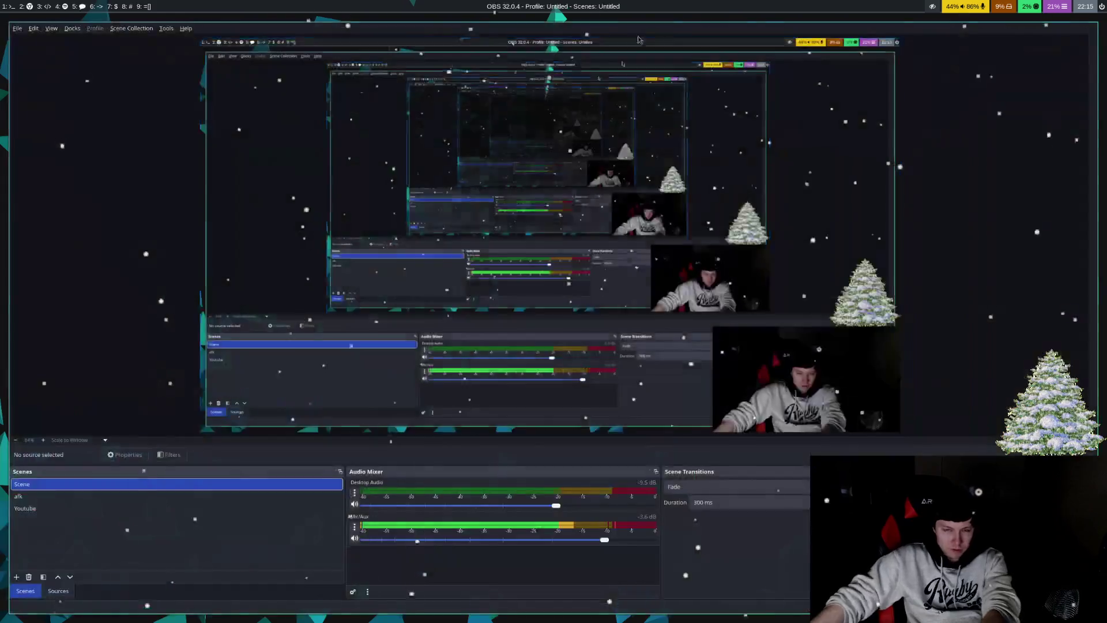
Switch the OBS broadcast to the Youtube scene
key("super+6")
left_click(42, 509)
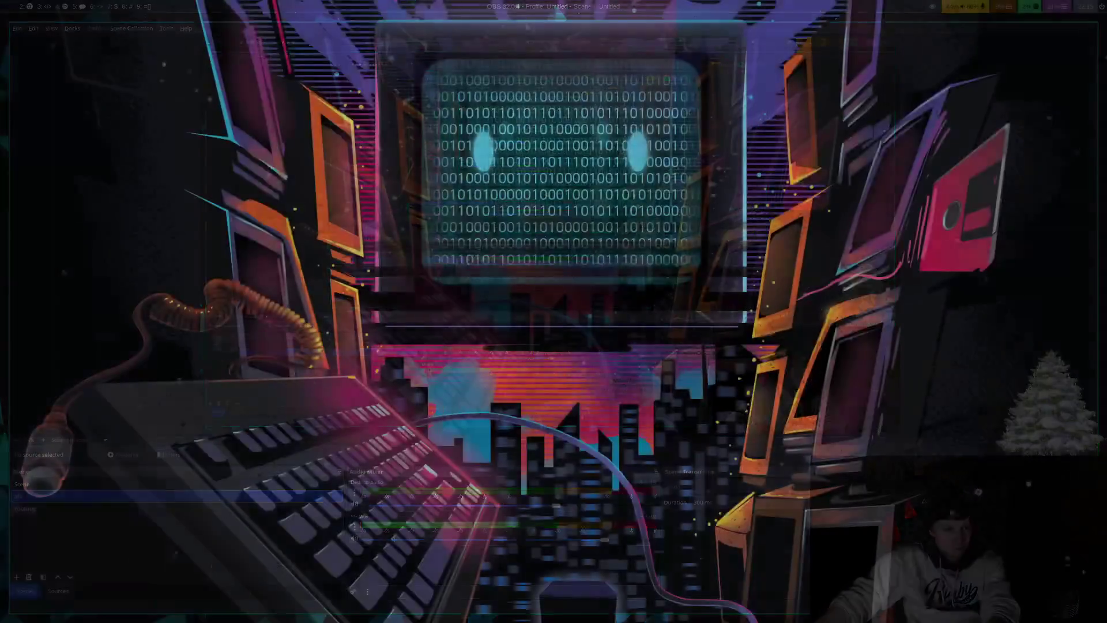